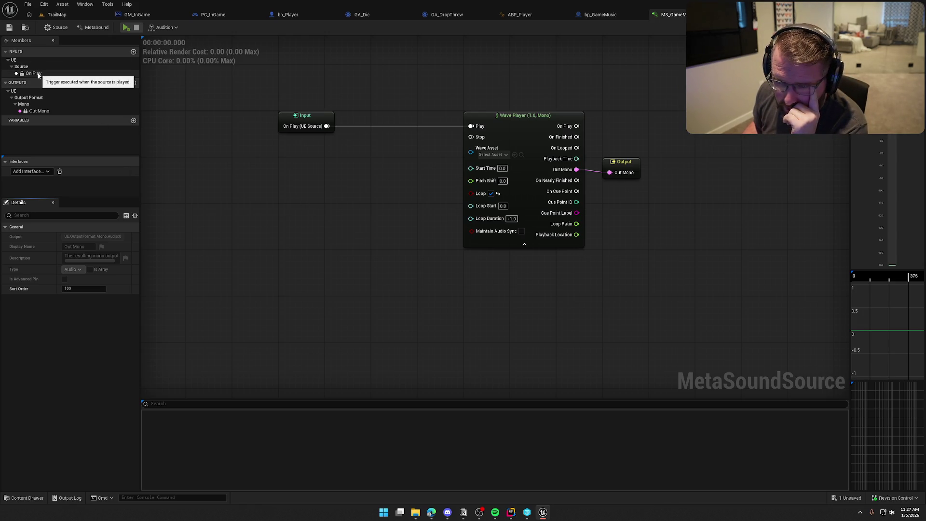
- Add a new float input member to the MetaSound, then delete it as unneeded
{"action": "left_click", "coordinate": [133, 51]}
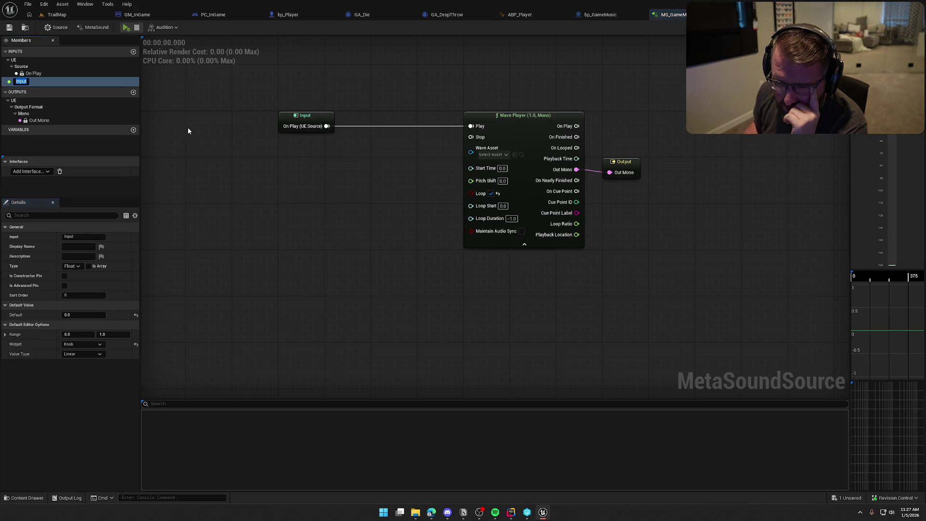
{"action": "left_click", "coordinate": [23, 82]}
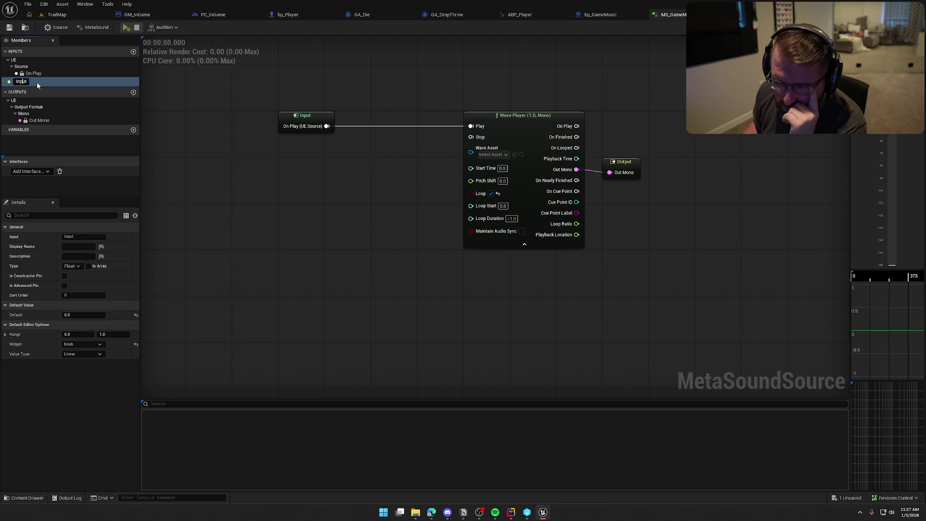
{"action": "left_click", "coordinate": [44, 83]}
{"action": "key", "text": "Delete"}
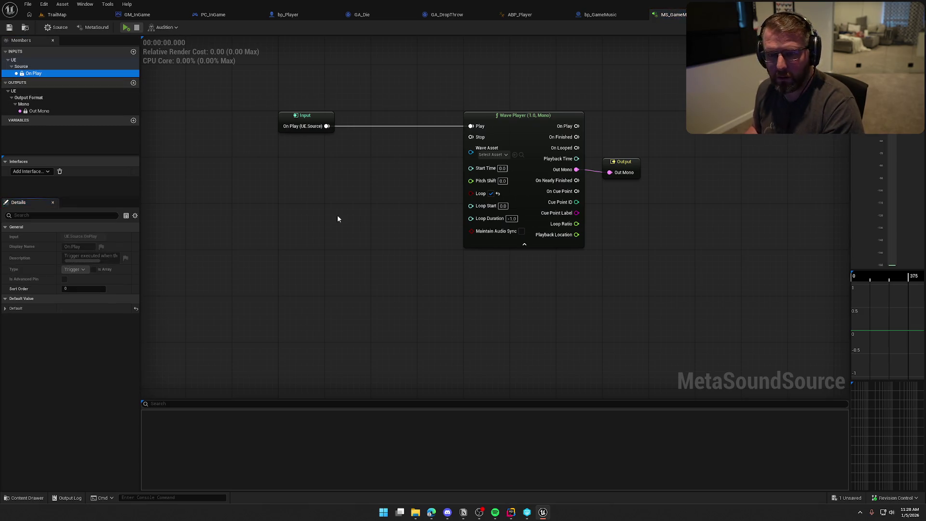
- Promote the Wave Asset pin to a graph input named Music, placed beside the Wave Player
{"action": "left_click_drag", "start_coordinate": [471, 152], "coordinate": [359, 208]}
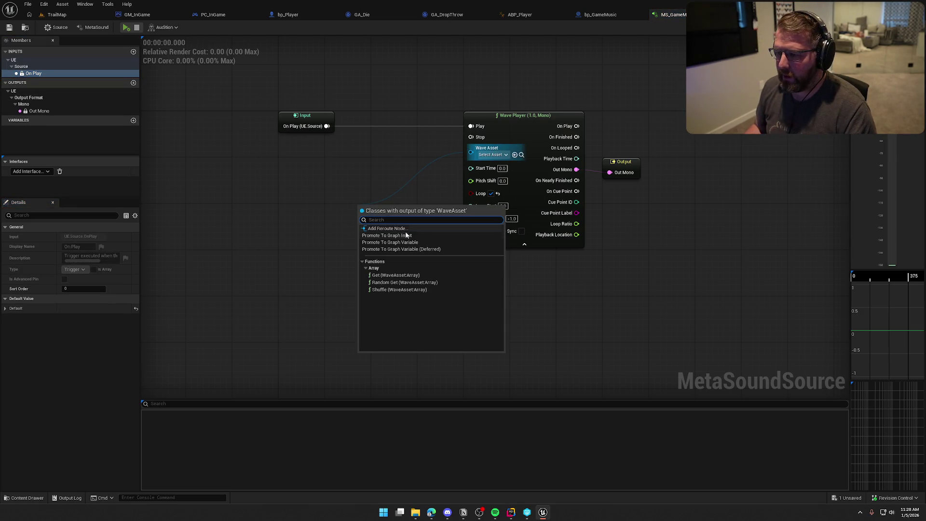
{"action": "left_click", "coordinate": [434, 235]}
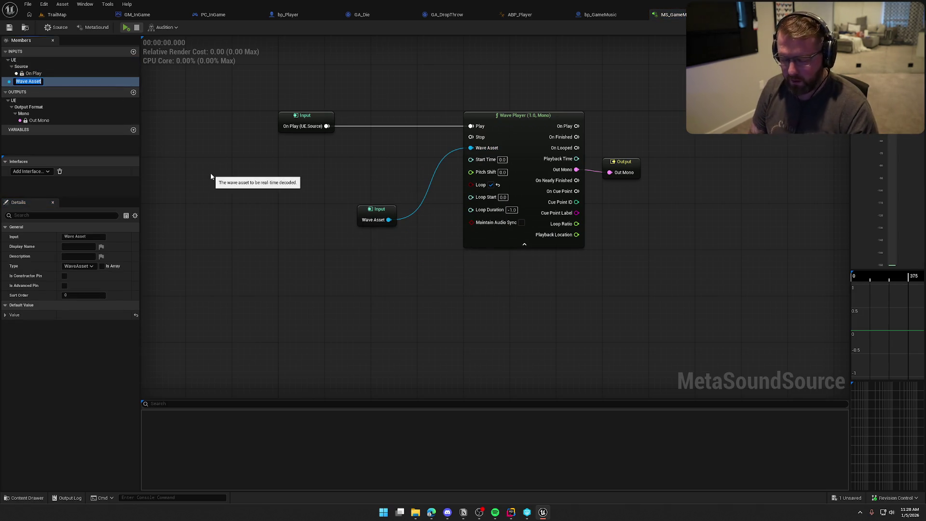
{"action": "type", "text": "Music"}
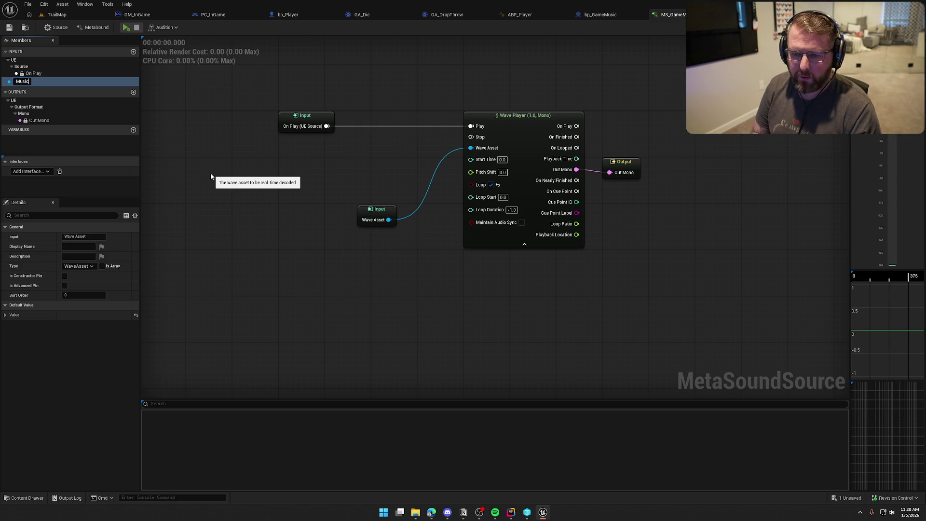
{"action": "key", "text": "Return"}
{"action": "mouse_move", "coordinate": [371, 207]}
{"action": "left_mouse_down"}
{"action": "mouse_move", "coordinate": [416, 148]}
{"action": "mouse_move", "coordinate": [437, 138]}
{"action": "left_mouse_up"}
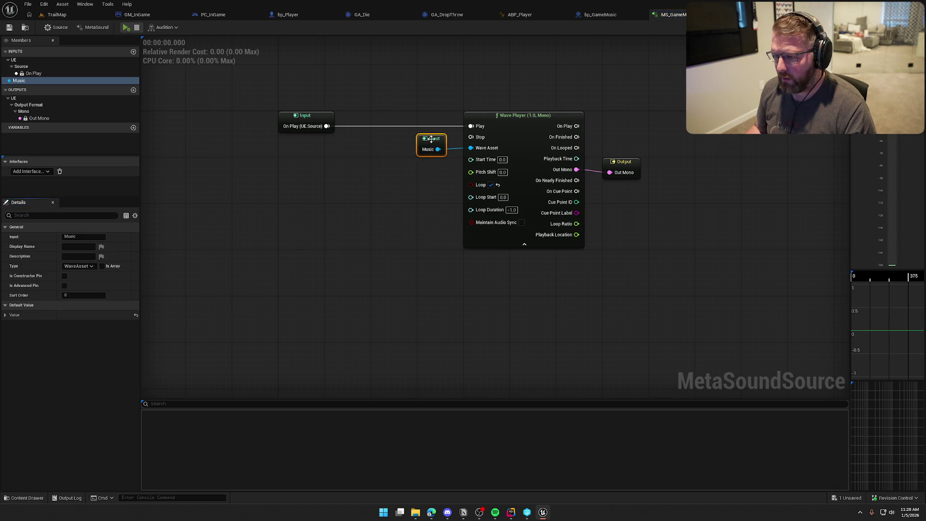
{"action": "left_click", "coordinate": [397, 207]}
{"action": "mouse_move", "coordinate": [420, 212]}
{"action": "left_mouse_down"}
{"action": "mouse_move", "coordinate": [397, 207]}
{"action": "mouse_move", "coordinate": [405, 227]}
{"action": "left_mouse_up"}
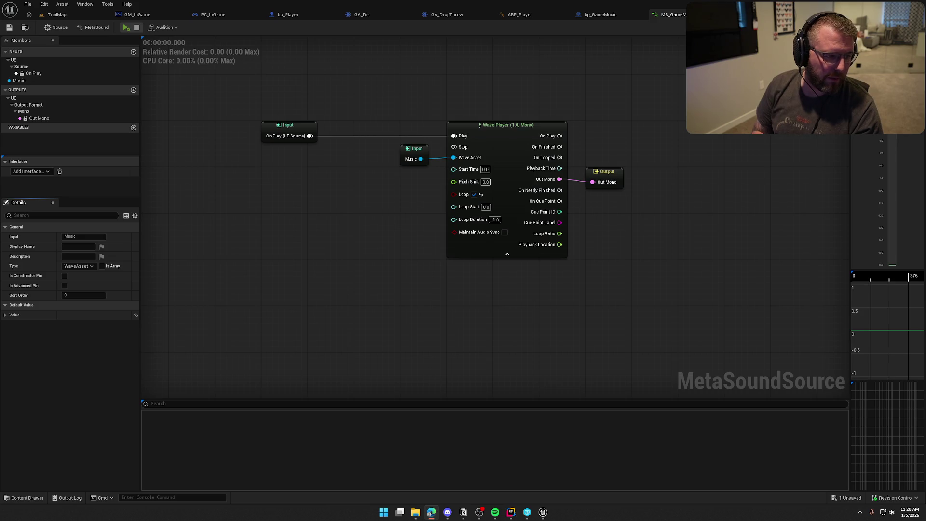
- Bring Chrome forward, maximize it, and open the Crossfade By Parameter forum thread
{"action": "key", "text": "alt+Tab"}
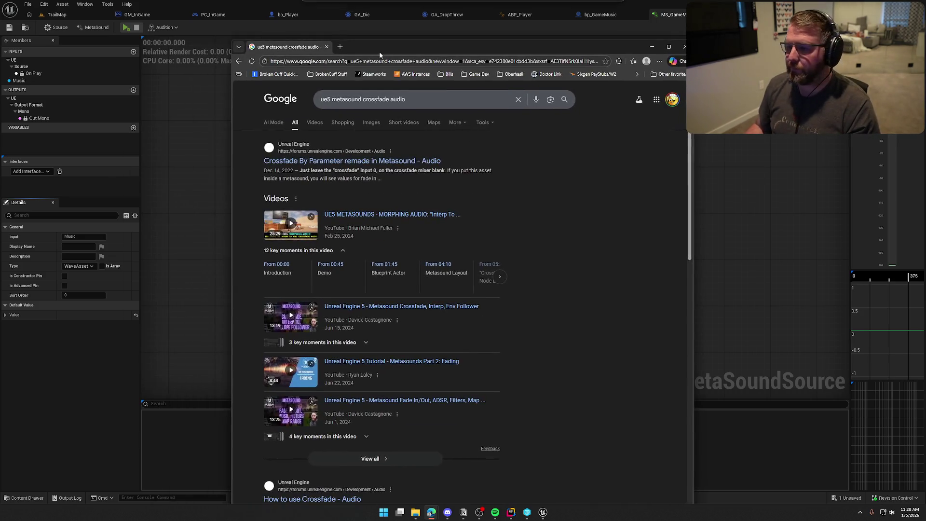
{"action": "double_click", "coordinate": [383, 47]}
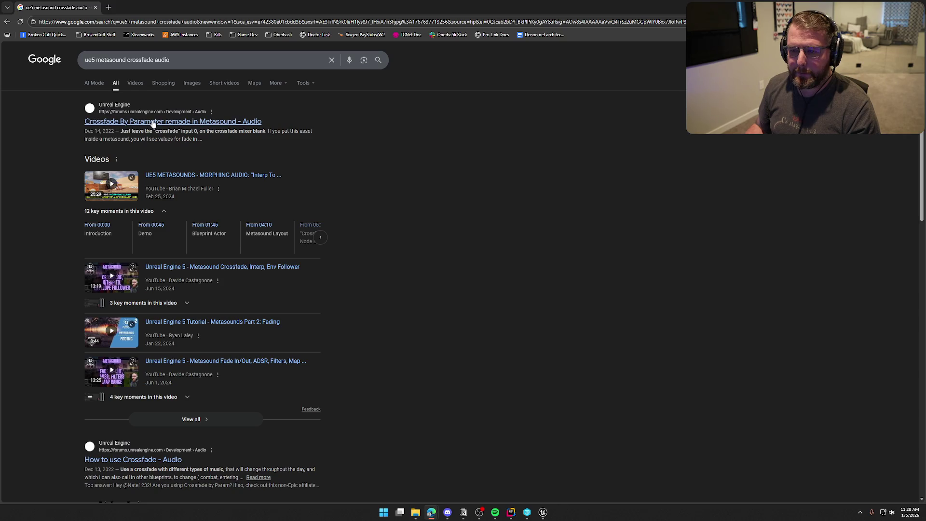
{"action": "left_click", "coordinate": [201, 124]}
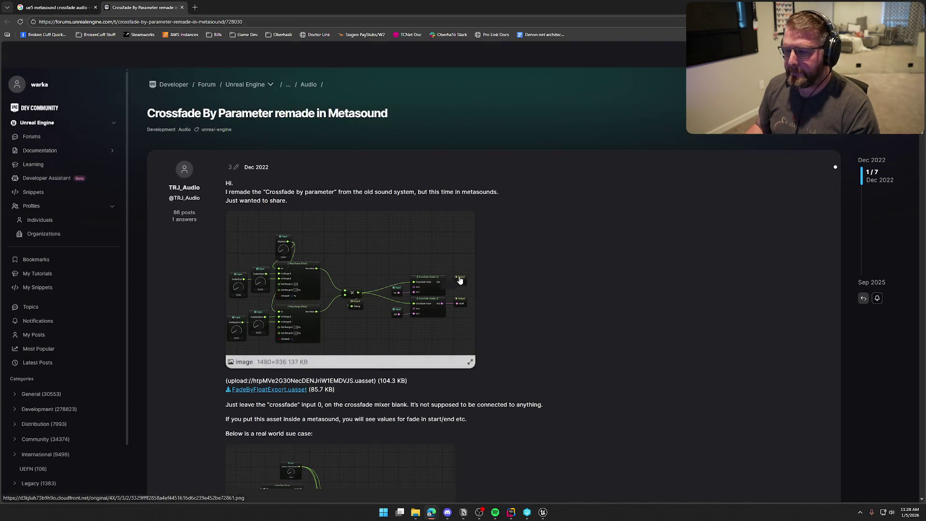
- Read down through the post to its real-world example graph
{"action": "scroll", "coordinate": [603, 294], "scroll_direction": "down", "scroll_amount": 1}
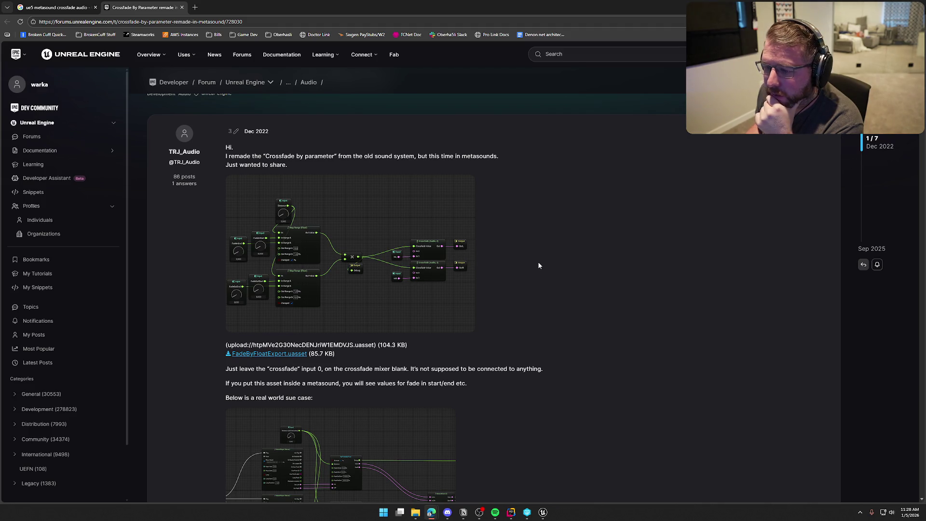
{"action": "scroll", "coordinate": [539, 265], "scroll_direction": "up", "scroll_amount": 1}
{"action": "scroll", "coordinate": [539, 264], "scroll_direction": "down", "scroll_amount": 1}
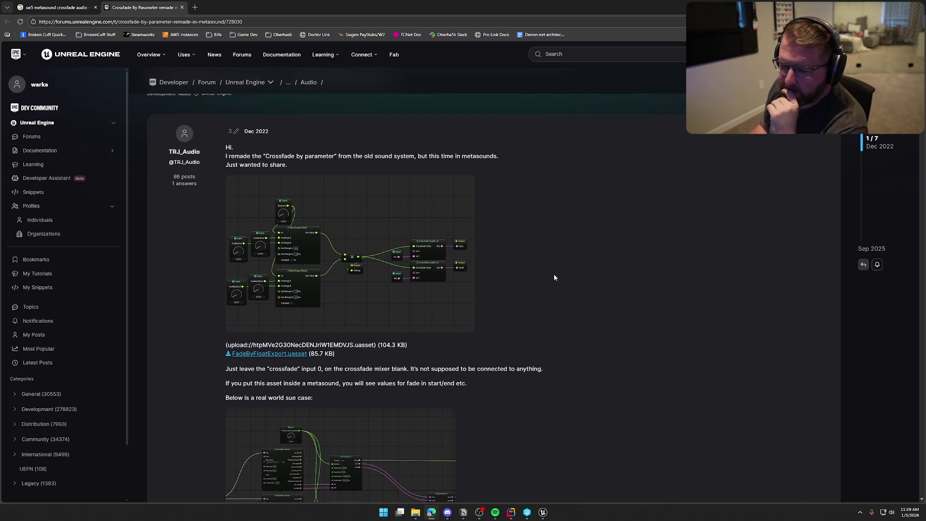
{"action": "scroll", "coordinate": [575, 303], "scroll_direction": "down", "scroll_amount": 2}
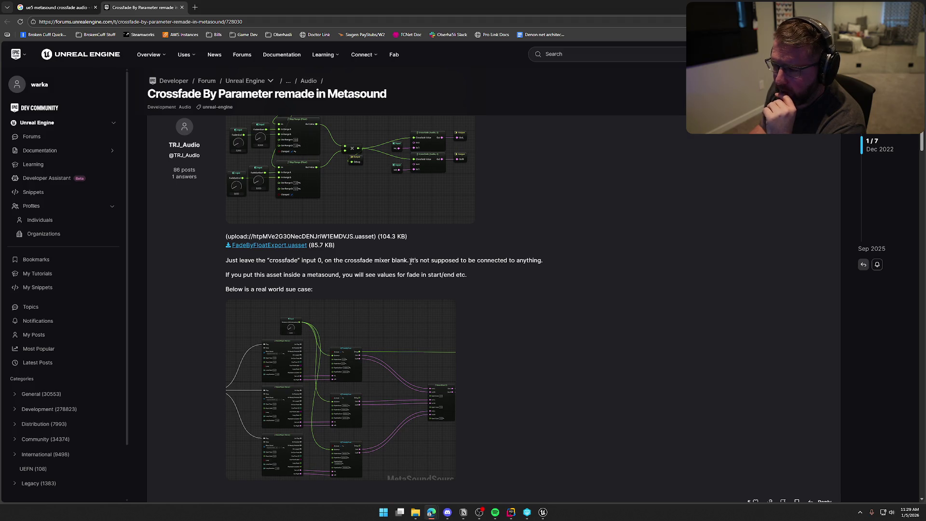
{"action": "scroll", "coordinate": [411, 261], "scroll_direction": "up", "scroll_amount": 1}
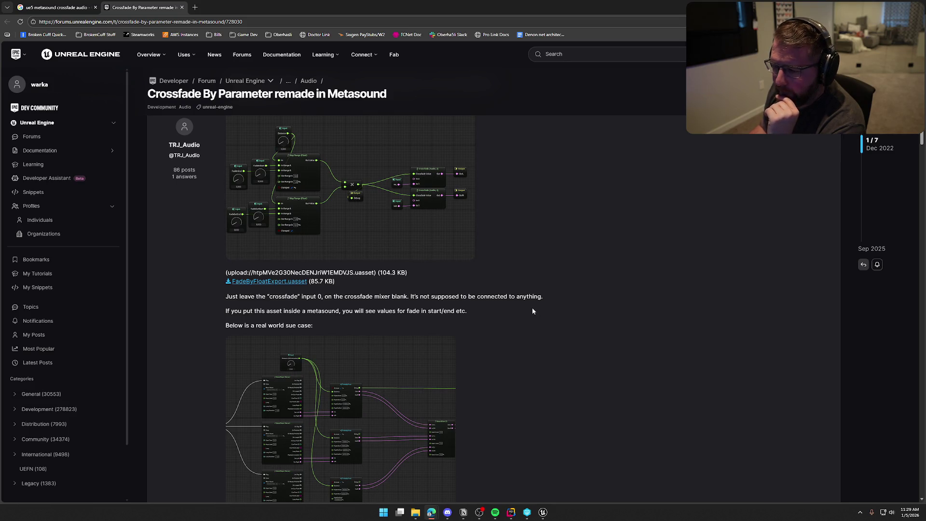
{"action": "scroll", "coordinate": [494, 343], "scroll_direction": "down", "scroll_amount": 1}
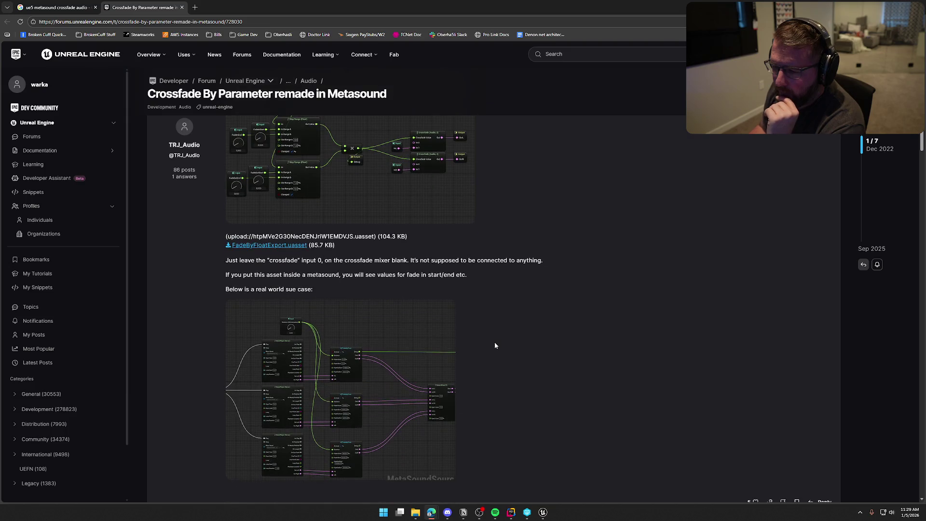
{"action": "scroll", "coordinate": [494, 343], "scroll_direction": "down", "scroll_amount": 1}
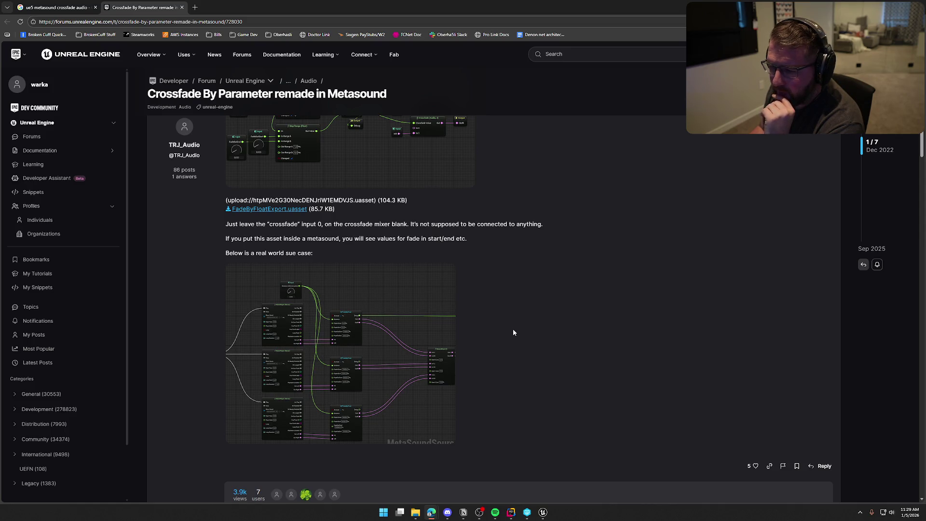
{"action": "scroll", "coordinate": [514, 329], "scroll_direction": "down", "scroll_amount": 2}
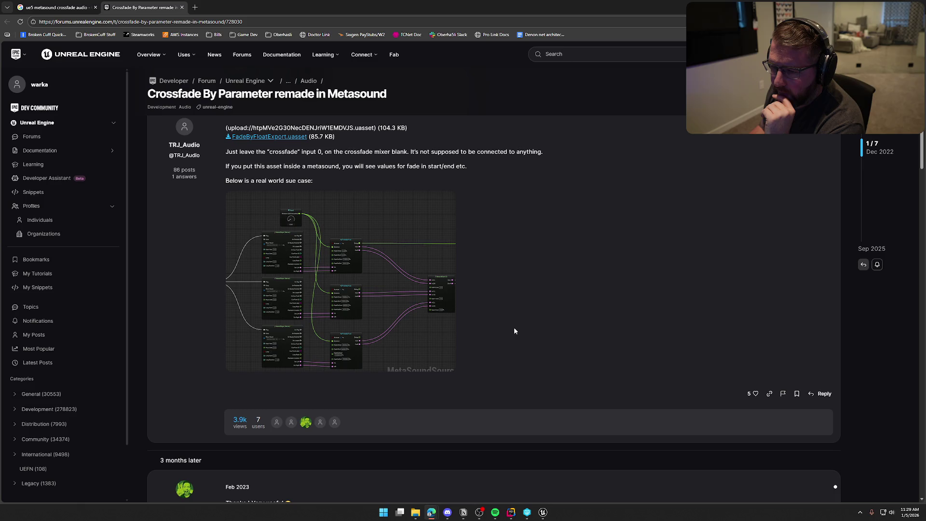
{"action": "left_click", "coordinate": [358, 295]}
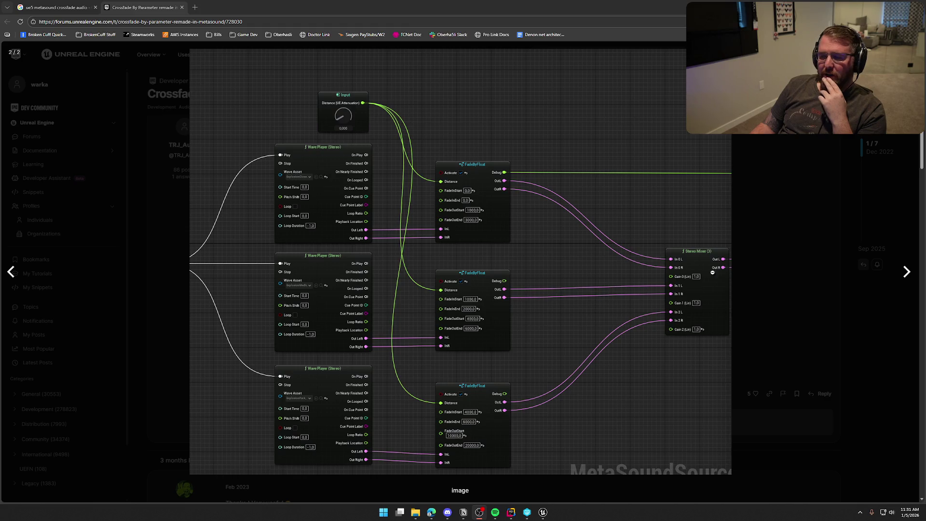
{"action": "left_click", "coordinate": [783, 225]}
{"action": "scroll", "coordinate": [383, 378], "scroll_direction": "up", "scroll_amount": 6}
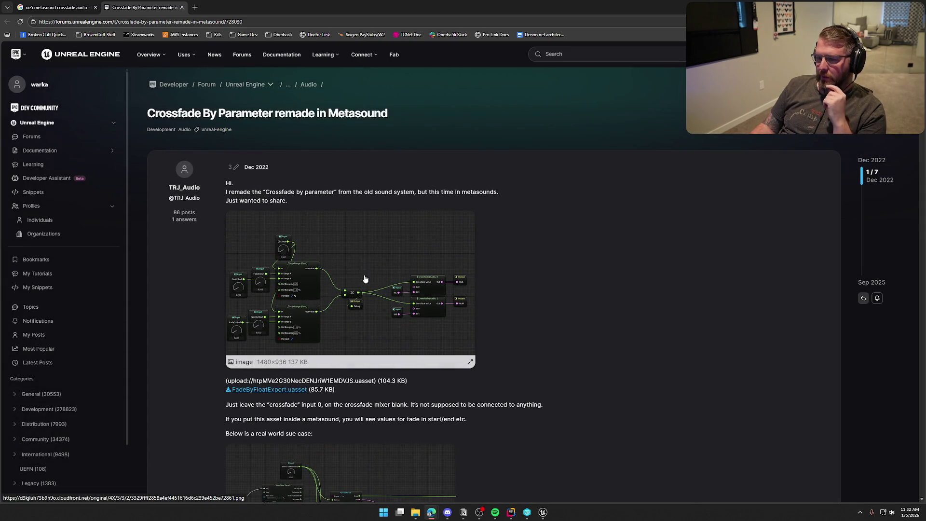
- Return to the MetaSound editor, check the Music input node, and zoom out over the graph
{"action": "key", "text": "alt+Tab"}
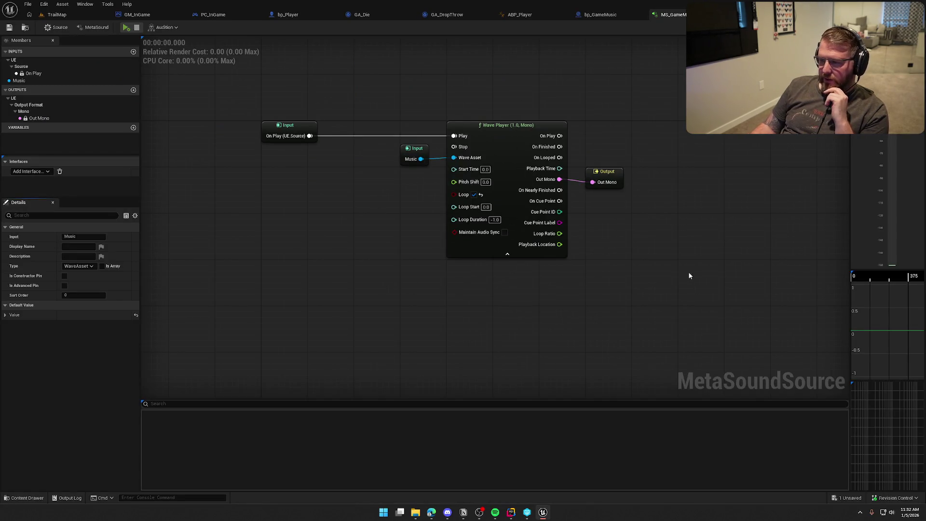
{"action": "left_click", "coordinate": [414, 161]}
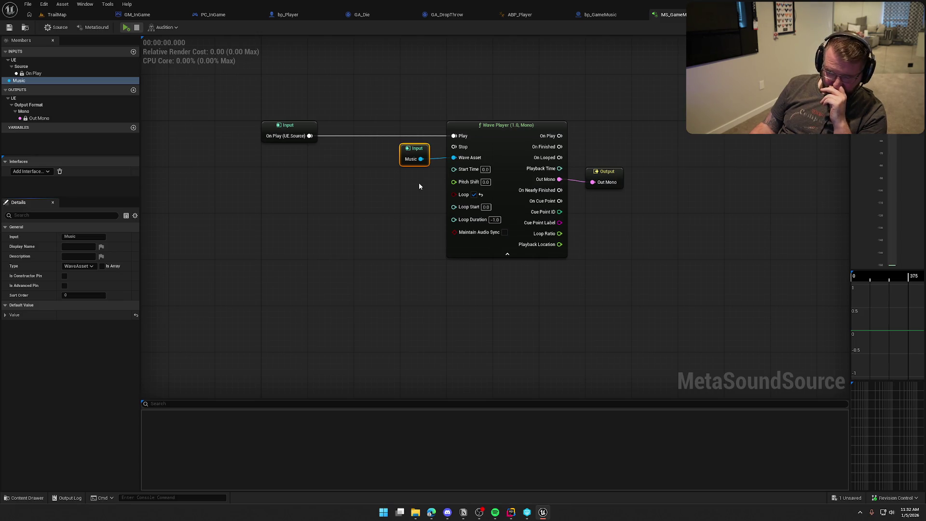
{"action": "left_click", "coordinate": [373, 189]}
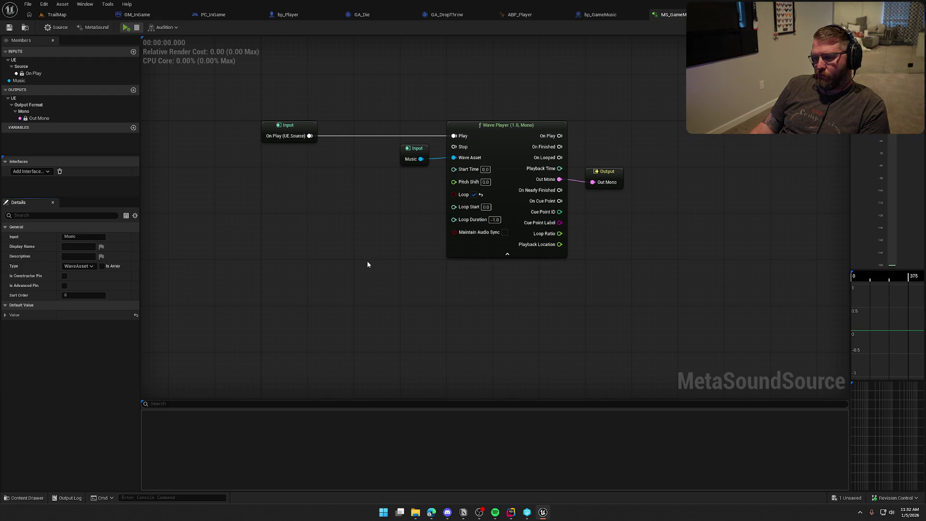
{"action": "scroll", "coordinate": [338, 236], "scroll_direction": "down", "scroll_amount": 2}
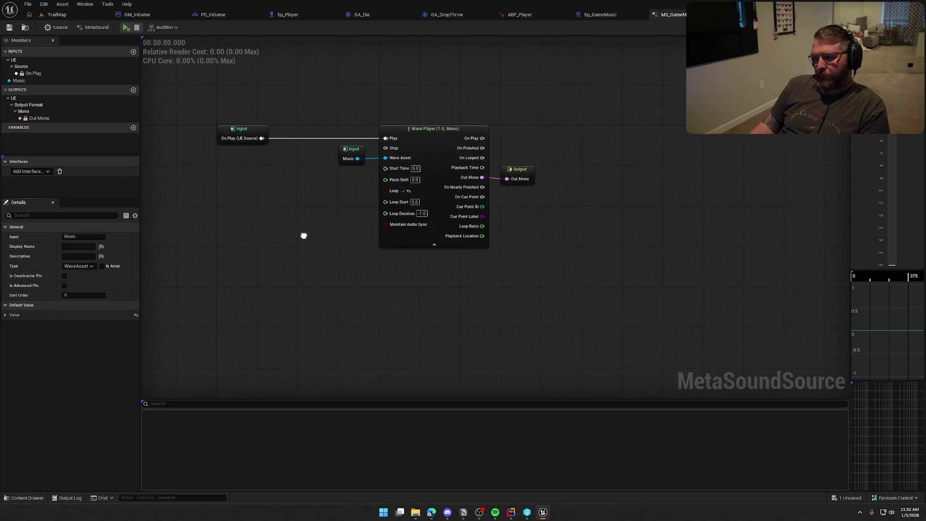
- Add an Evaluate WaveTable node from the Wave Tables category and place it left of the Wave Player
{"action": "right_click", "coordinate": [338, 216]}
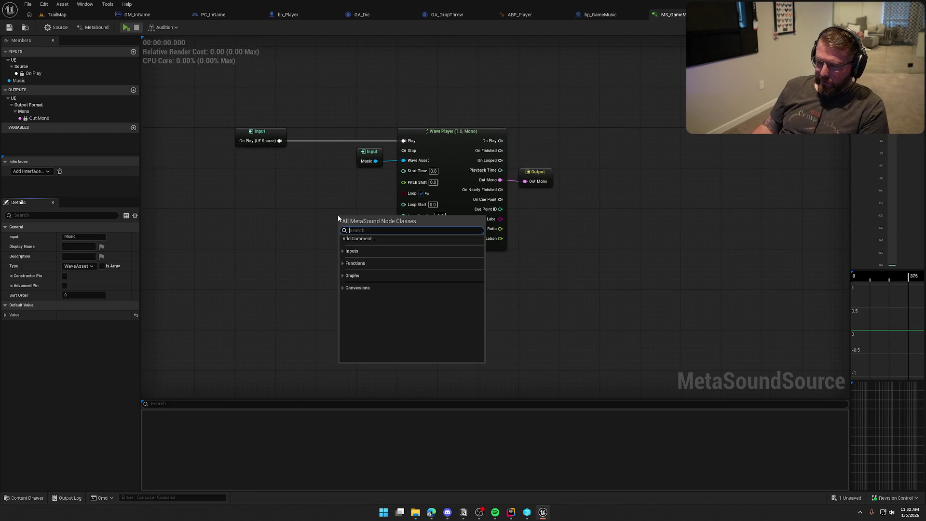
{"action": "left_click", "coordinate": [343, 276]}
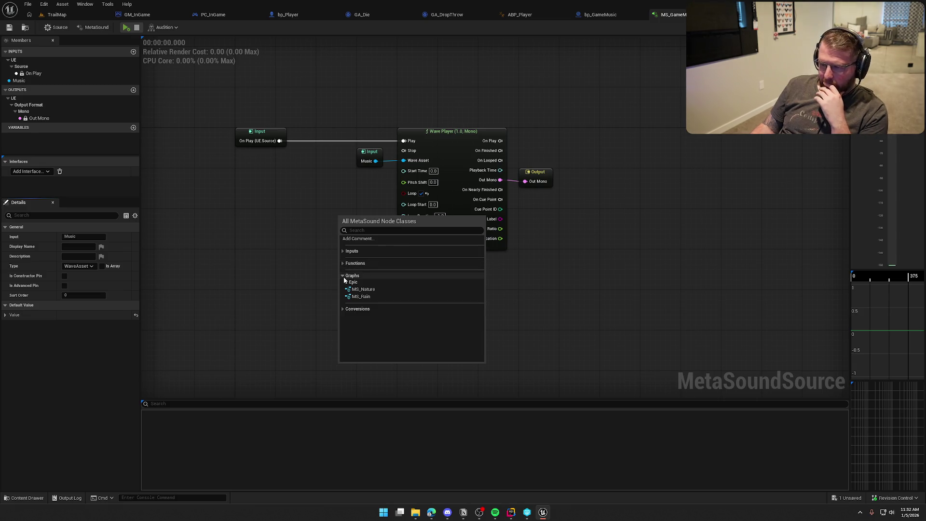
{"action": "left_click", "coordinate": [345, 282]}
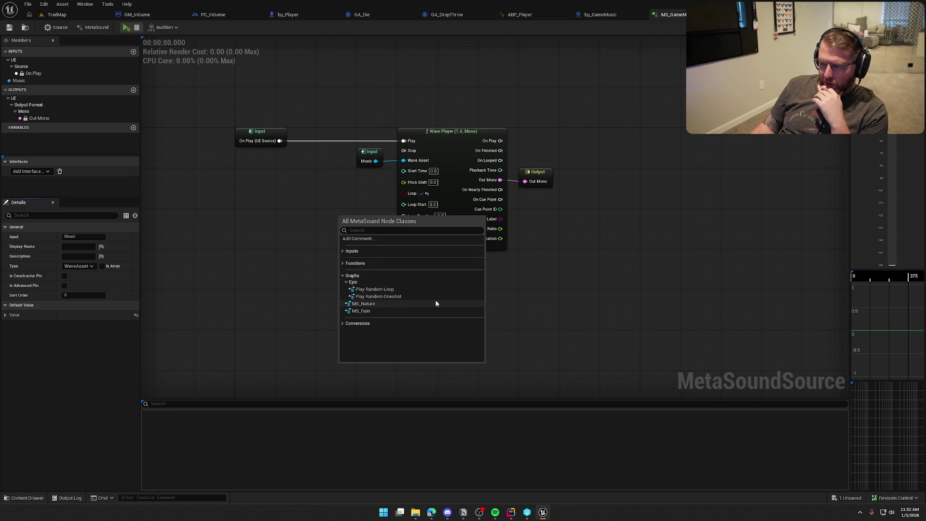
{"action": "left_click", "coordinate": [343, 323]}
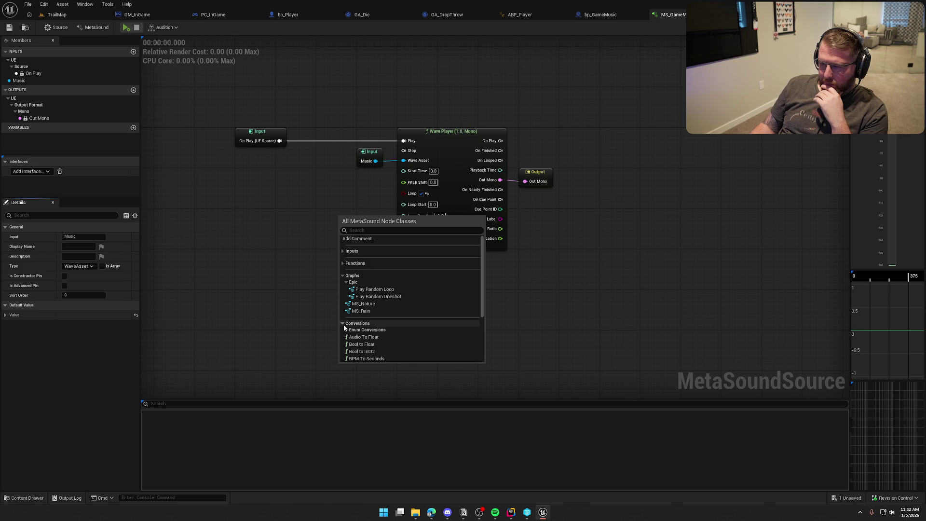
{"action": "left_click", "coordinate": [343, 263]}
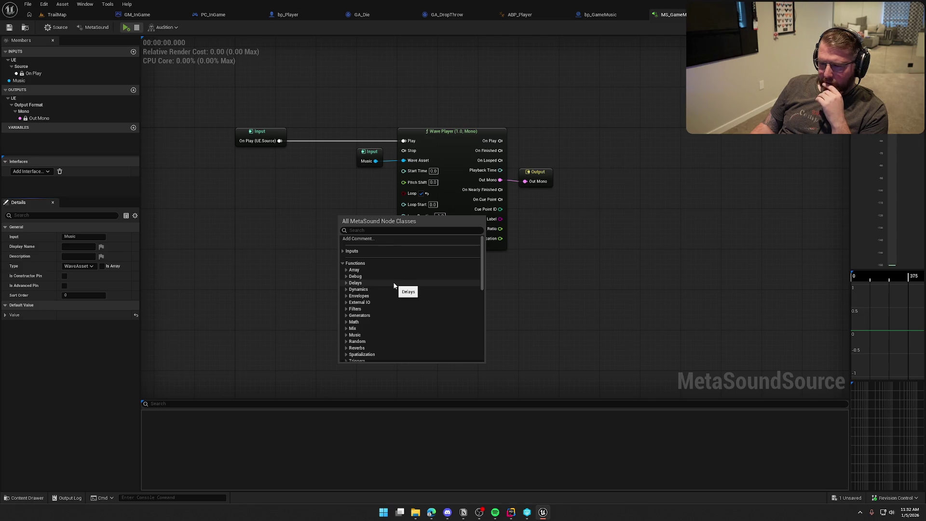
{"action": "scroll", "coordinate": [393, 285], "scroll_direction": "down", "scroll_amount": 2}
{"action": "scroll", "coordinate": [396, 287], "scroll_direction": "down", "scroll_amount": 2}
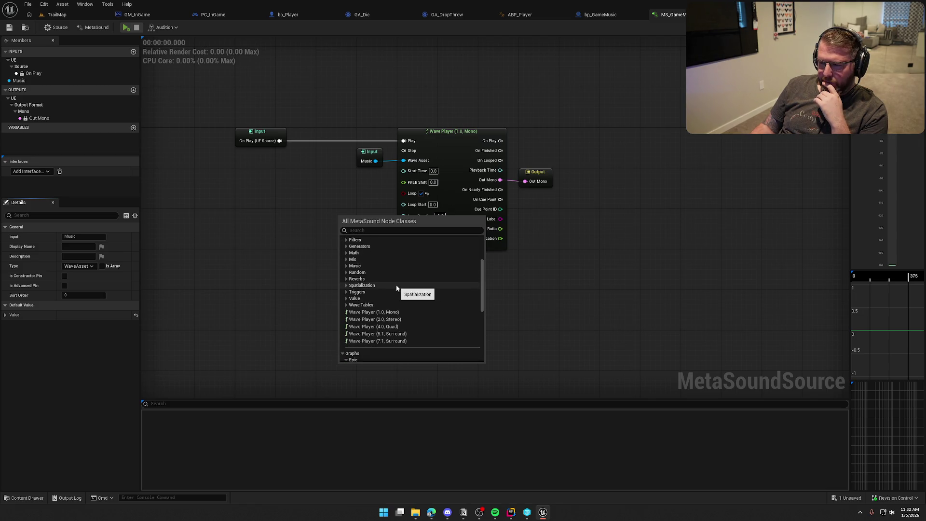
{"action": "left_click", "coordinate": [346, 305]}
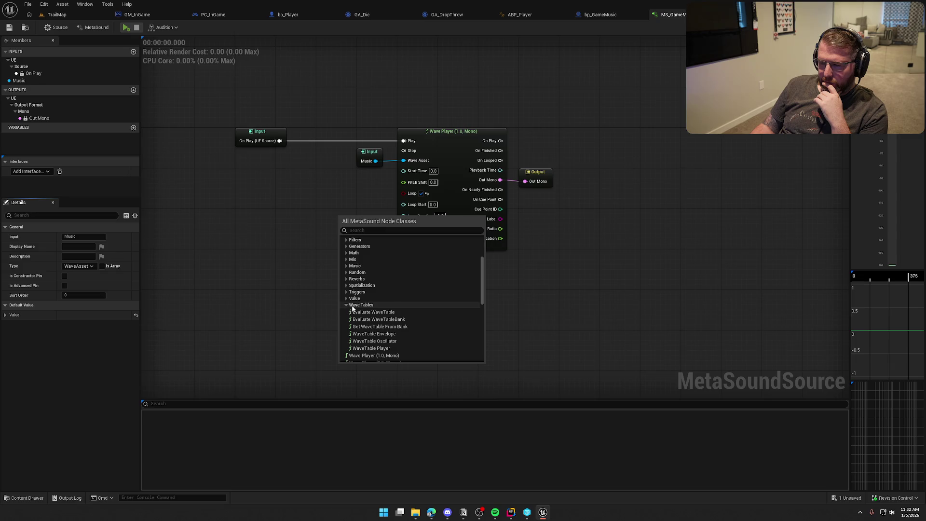
{"action": "left_click", "coordinate": [410, 311]}
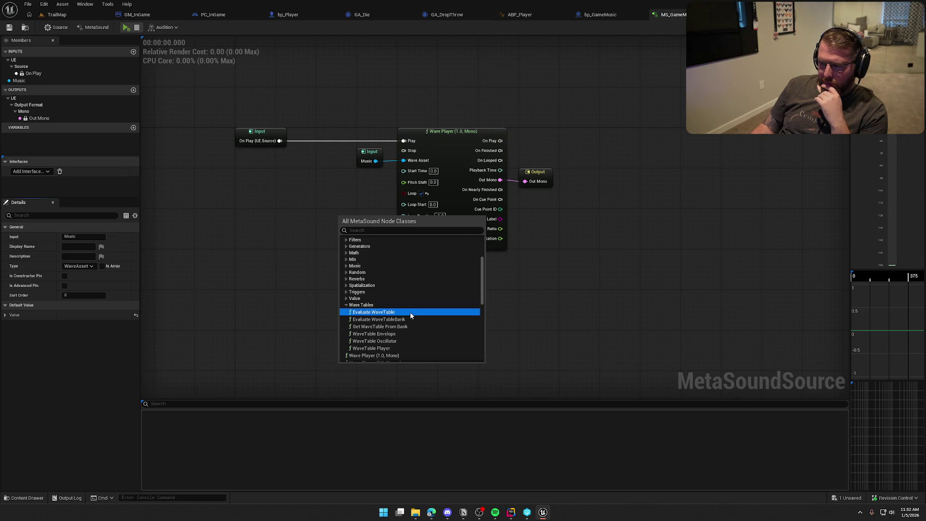
{"action": "left_click_drag", "start_coordinate": [377, 220], "coordinate": [318, 205]}
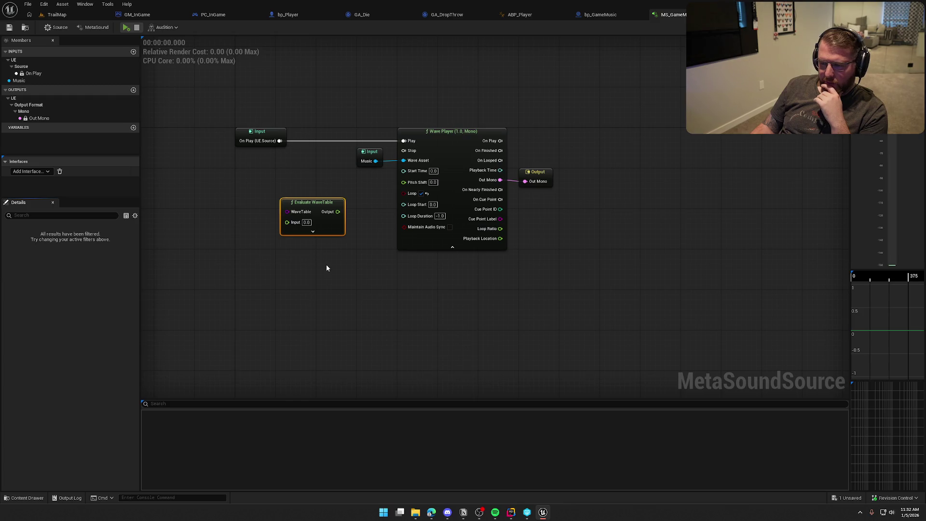
- Inspect the Evaluate WaveTable node, then add a WaveTable Player and examine its Bank and advanced inputs
{"action": "left_click", "coordinate": [314, 232]}
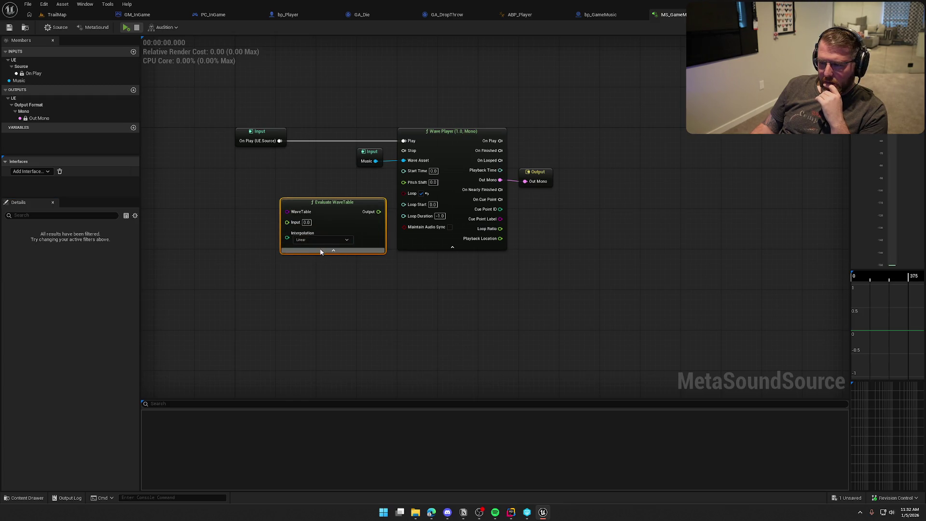
{"action": "left_click", "coordinate": [333, 251]}
{"action": "left_click", "coordinate": [316, 252]}
{"action": "right_click", "coordinate": [315, 252]}
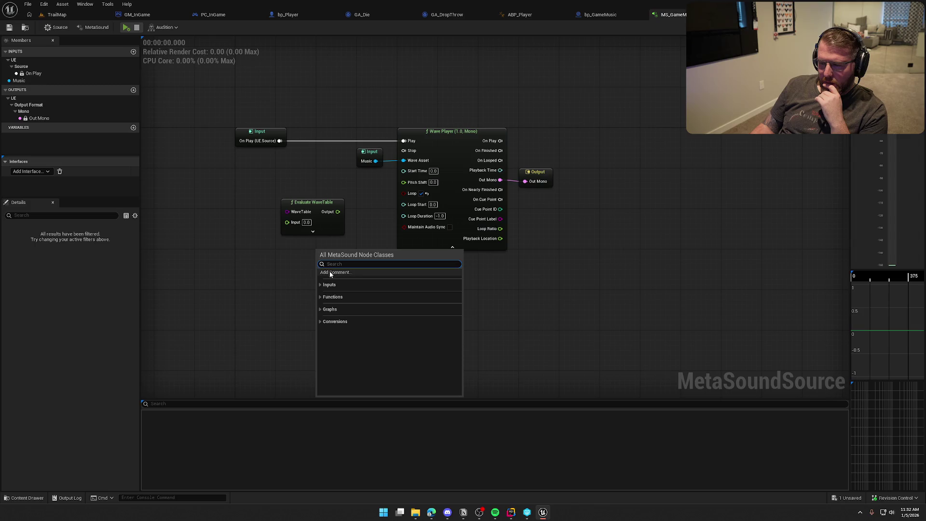
{"action": "scroll", "coordinate": [348, 338], "scroll_direction": "down", "scroll_amount": 3}
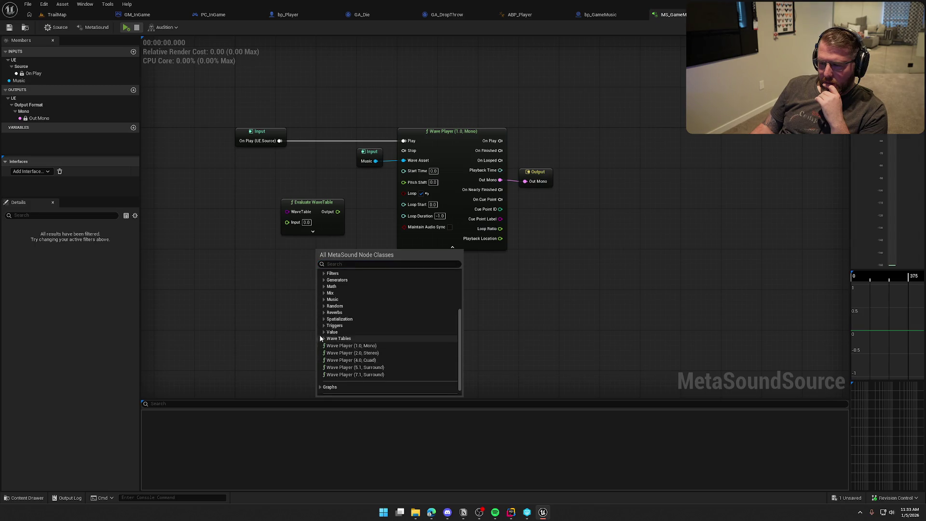
{"action": "left_click", "coordinate": [324, 338]}
{"action": "left_click", "coordinate": [378, 381]}
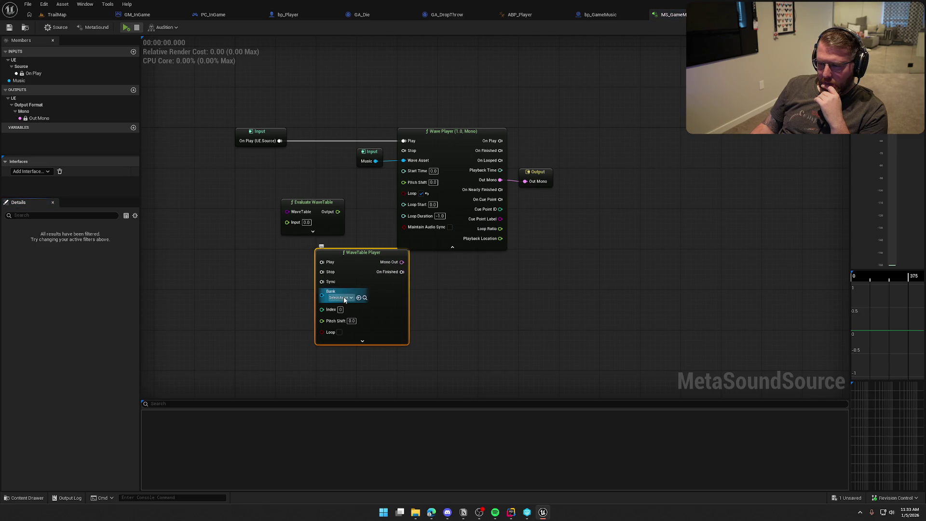
{"action": "left_click", "coordinate": [341, 298]}
{"action": "left_click", "coordinate": [341, 297]}
{"action": "left_click", "coordinate": [461, 314]}
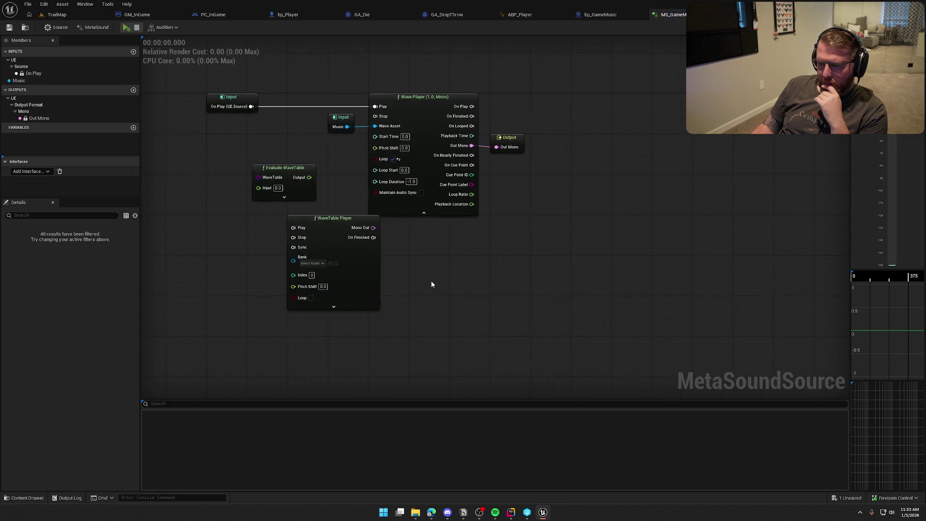
{"action": "scroll", "coordinate": [462, 307], "scroll_direction": "up", "scroll_amount": 1}
{"action": "left_click", "coordinate": [350, 333]}
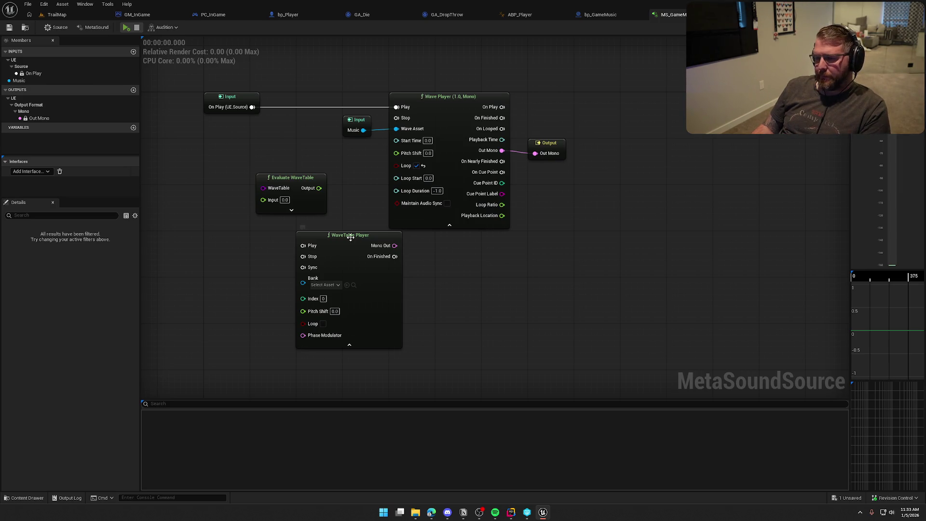
- Delete the WaveTable Player and Evaluate WaveTable nodes
{"action": "left_click", "coordinate": [368, 293]}
{"action": "key", "text": "Delete"}
{"action": "left_click", "coordinate": [264, 178]}
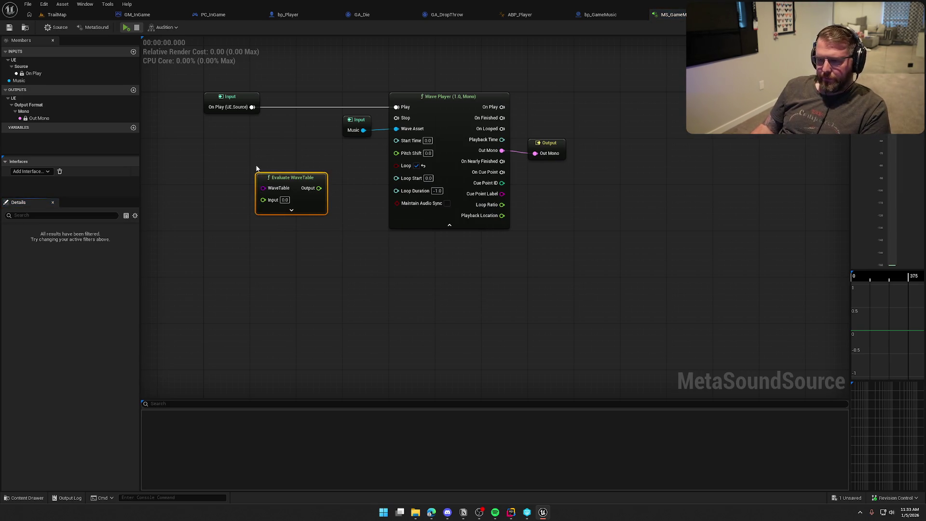
{"action": "key", "text": "Delete"}
- Browse the Functions node categories (Music, Mix, Filters) on the empty graph
{"action": "right_click", "coordinate": [295, 213]}
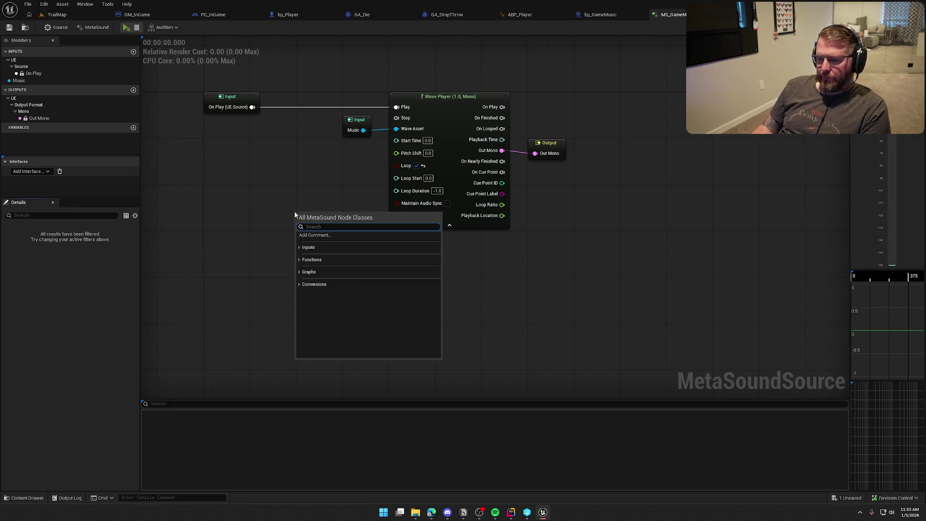
{"action": "left_click", "coordinate": [300, 260]}
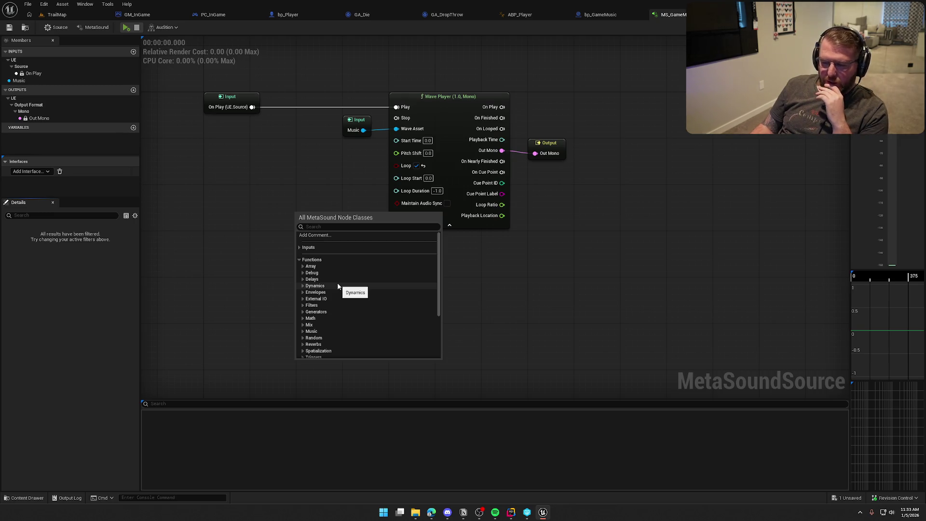
{"action": "scroll", "coordinate": [337, 284], "scroll_direction": "down", "scroll_amount": 2}
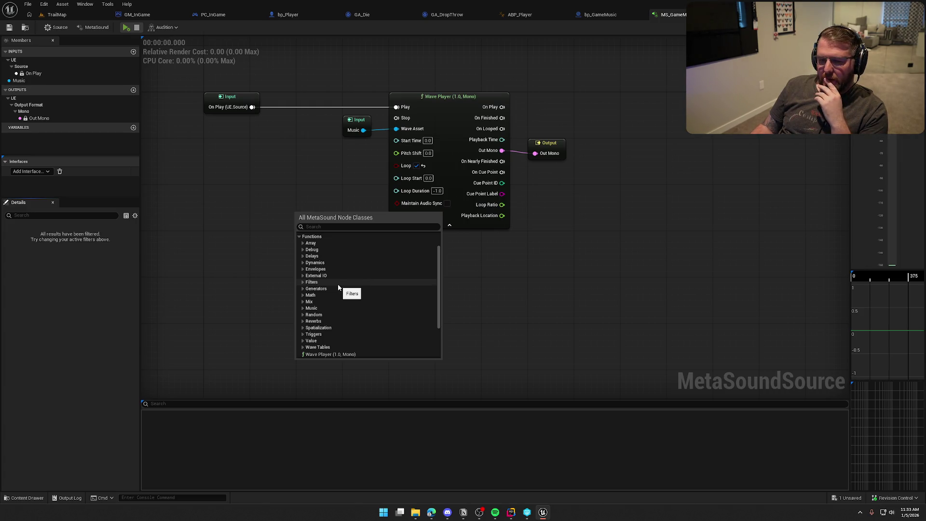
{"action": "scroll", "coordinate": [338, 287], "scroll_direction": "down", "scroll_amount": 2}
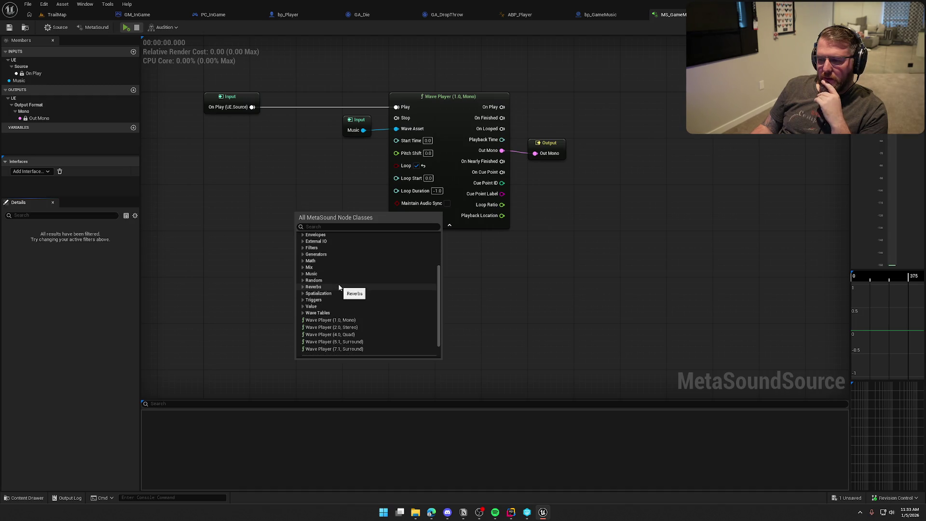
{"action": "scroll", "coordinate": [386, 320], "scroll_direction": "up", "scroll_amount": 2}
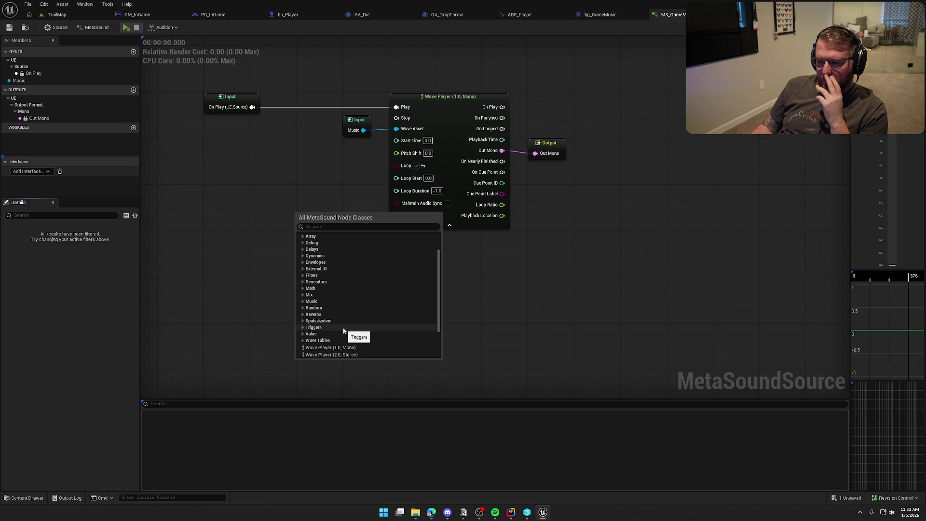
{"action": "left_click", "coordinate": [303, 303]}
{"action": "left_click", "coordinate": [303, 302]}
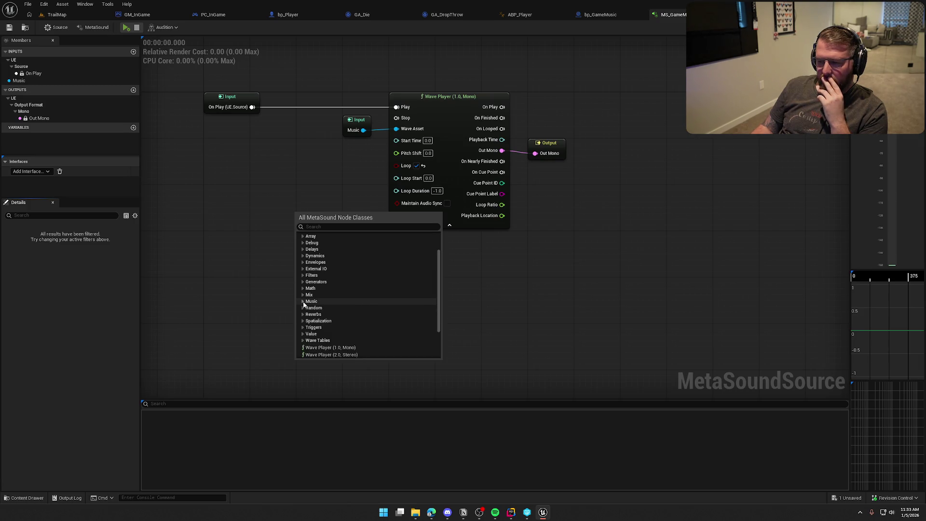
{"action": "left_click", "coordinate": [303, 295]}
{"action": "left_click", "coordinate": [303, 295]}
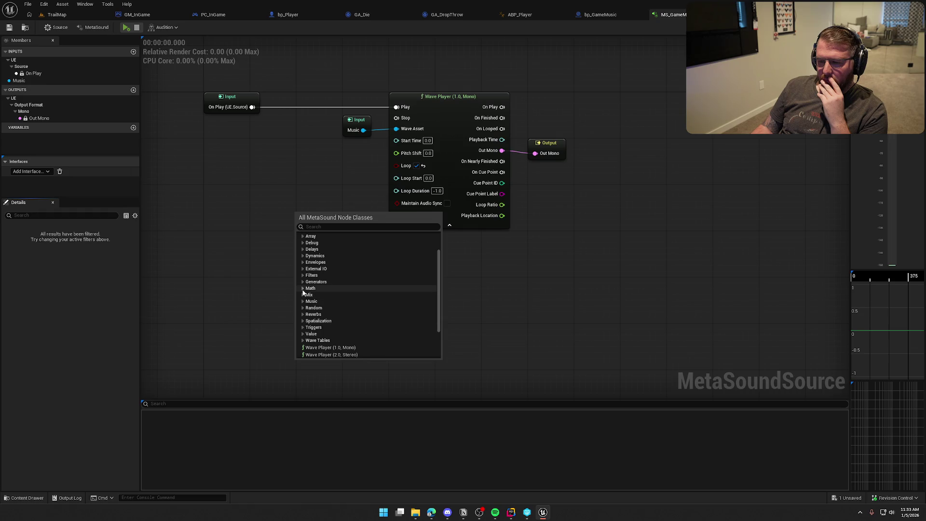
{"action": "left_click", "coordinate": [302, 276]}
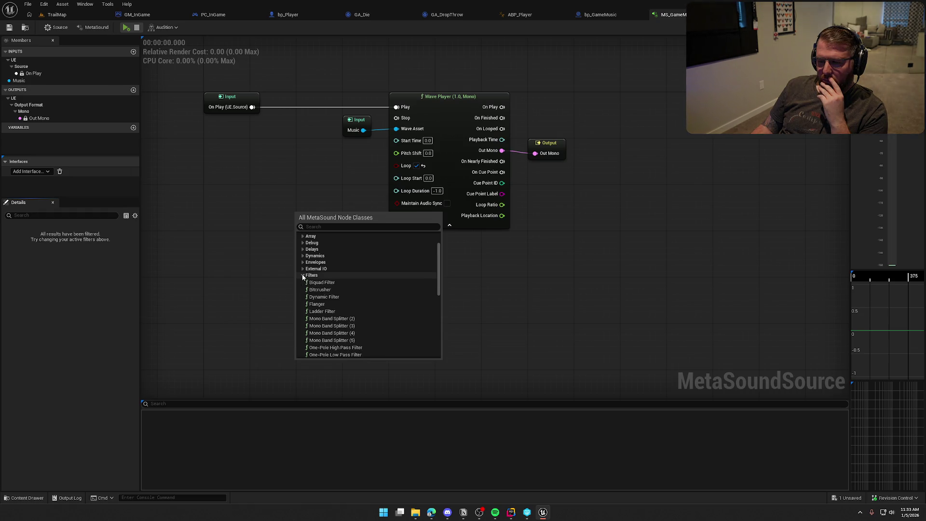
{"action": "left_click", "coordinate": [303, 276]}
- Place a Get (WaveAsset:Array) node from the Array functions
{"action": "scroll", "coordinate": [303, 277], "scroll_direction": "up", "scroll_amount": 1}
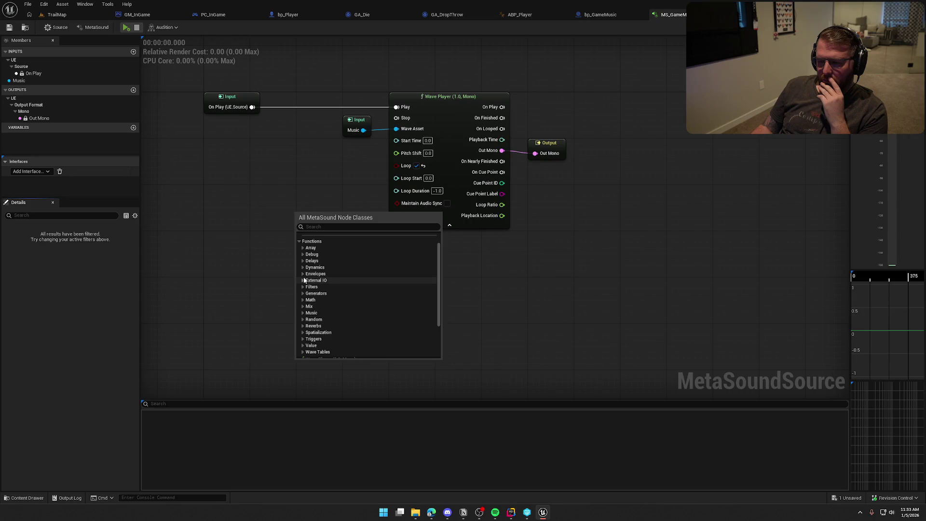
{"action": "scroll", "coordinate": [304, 280], "scroll_direction": "down", "scroll_amount": 3}
{"action": "scroll", "coordinate": [309, 270], "scroll_direction": "up", "scroll_amount": 4}
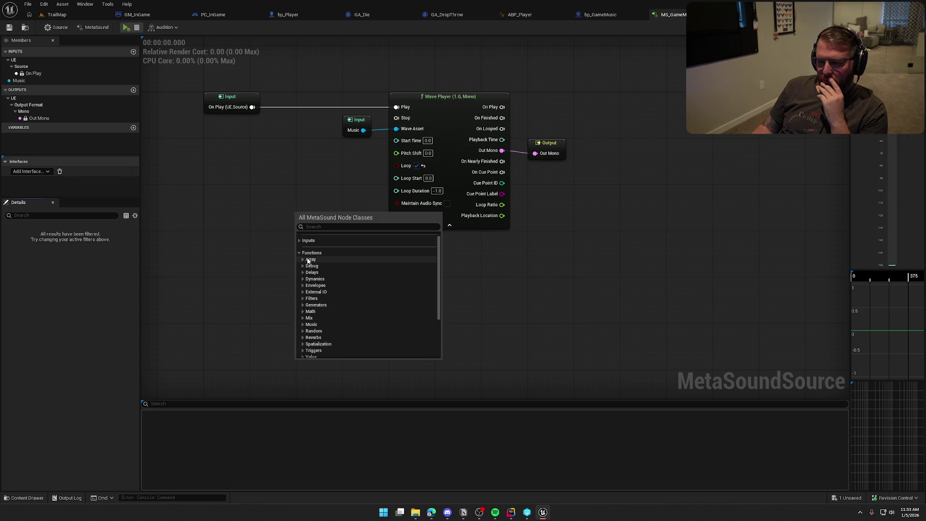
{"action": "left_click", "coordinate": [303, 260]}
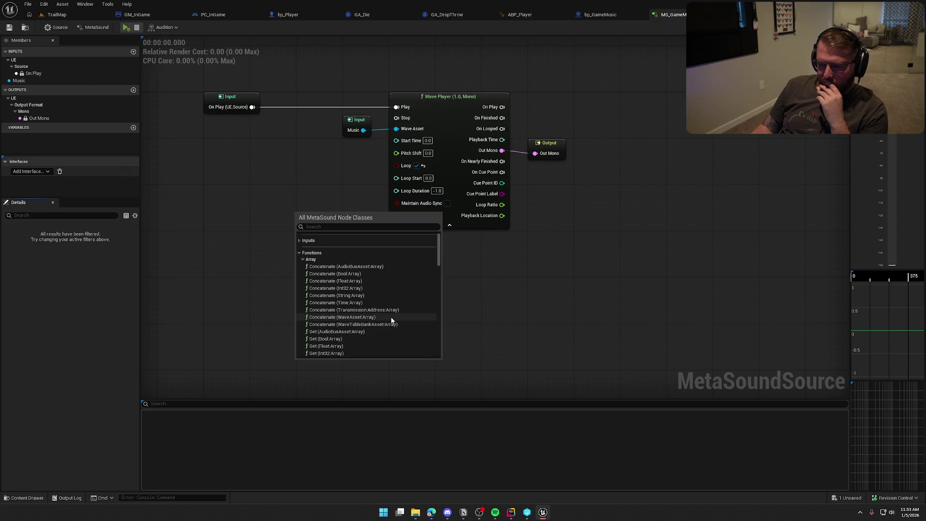
{"action": "scroll", "coordinate": [391, 316], "scroll_direction": "down", "scroll_amount": 3}
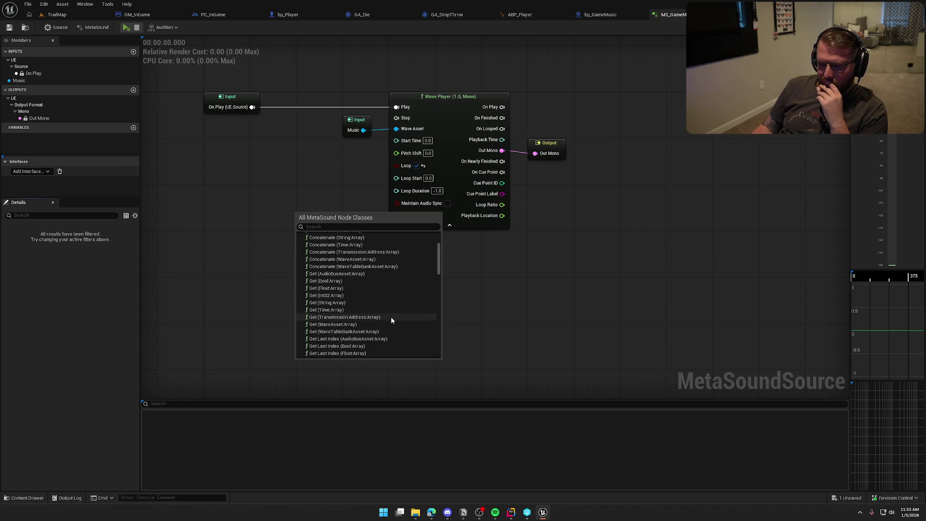
{"action": "scroll", "coordinate": [391, 316], "scroll_direction": "down", "scroll_amount": 1}
{"action": "left_click", "coordinate": [361, 313]}
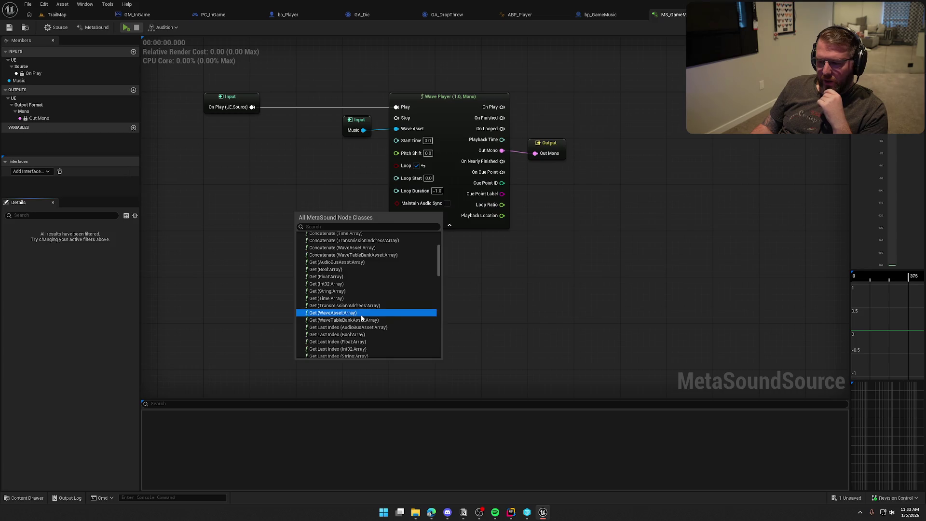
{"action": "left_click", "coordinate": [361, 313]}
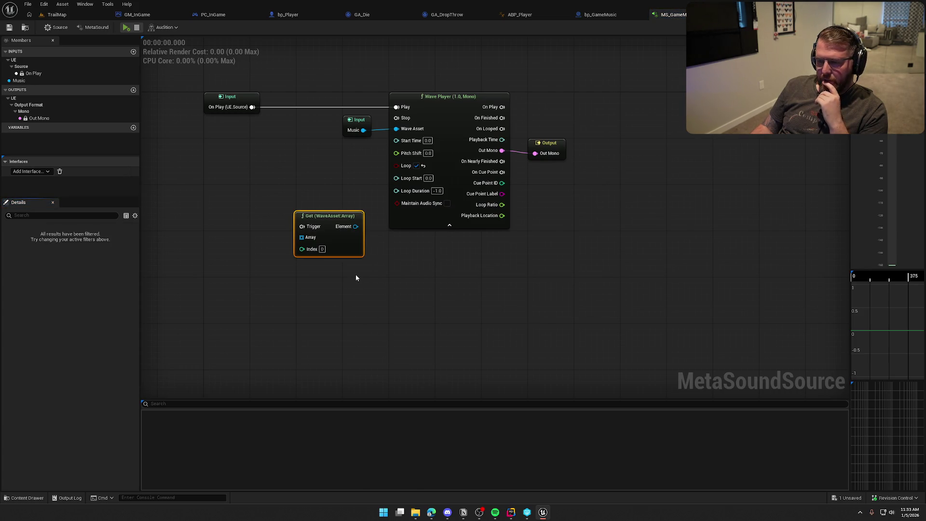
- Pull and cancel a wire from the Get node's Index pin, then pan around the graph
{"action": "left_click_drag", "start_coordinate": [302, 249], "coordinate": [256, 288]}
{"action": "left_click", "coordinate": [220, 279]}
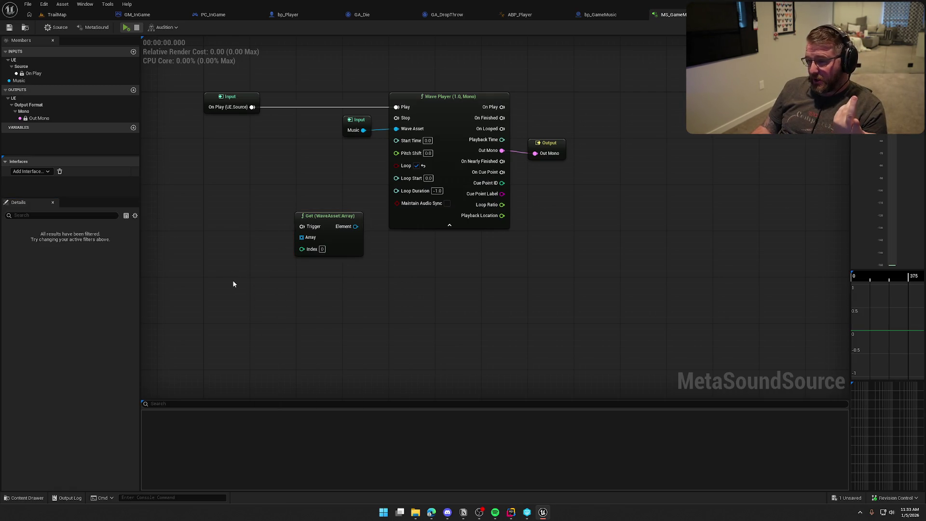
{"action": "left_click_drag", "start_coordinate": [373, 291], "coordinate": [405, 288]}
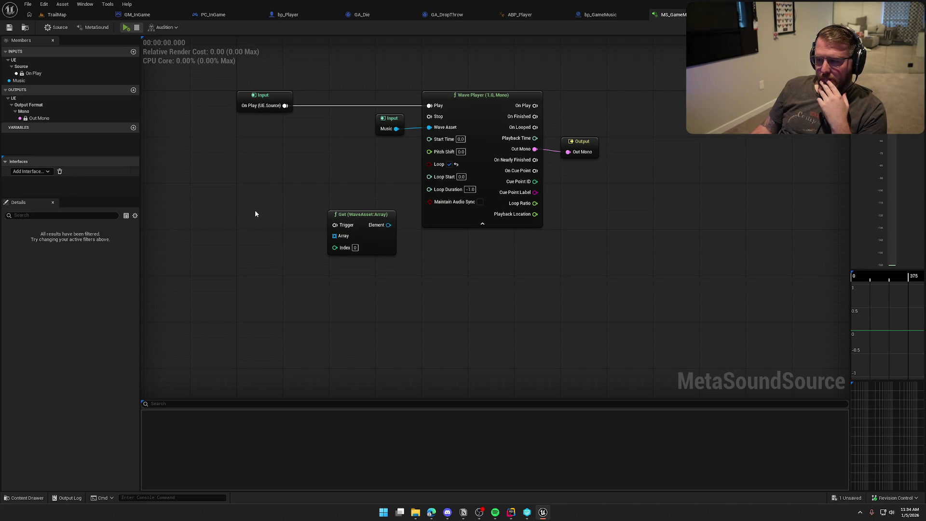
{"action": "mouse_move", "coordinate": [255, 213]}
{"action": "left_mouse_down"}
{"action": "mouse_move", "coordinate": [292, 288]}
{"action": "mouse_move", "coordinate": [290, 271]}
{"action": "left_mouse_up"}
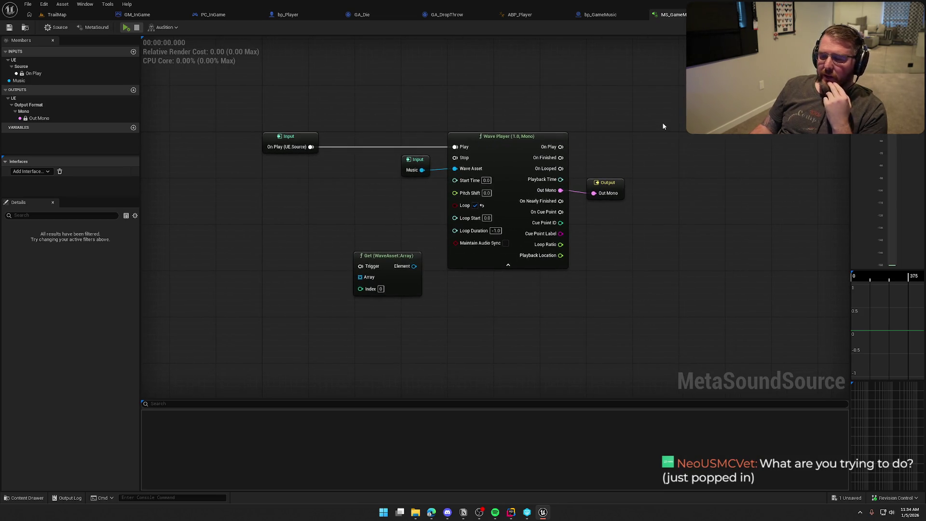
{"action": "left_click_drag", "start_coordinate": [649, 244], "coordinate": [630, 238]}
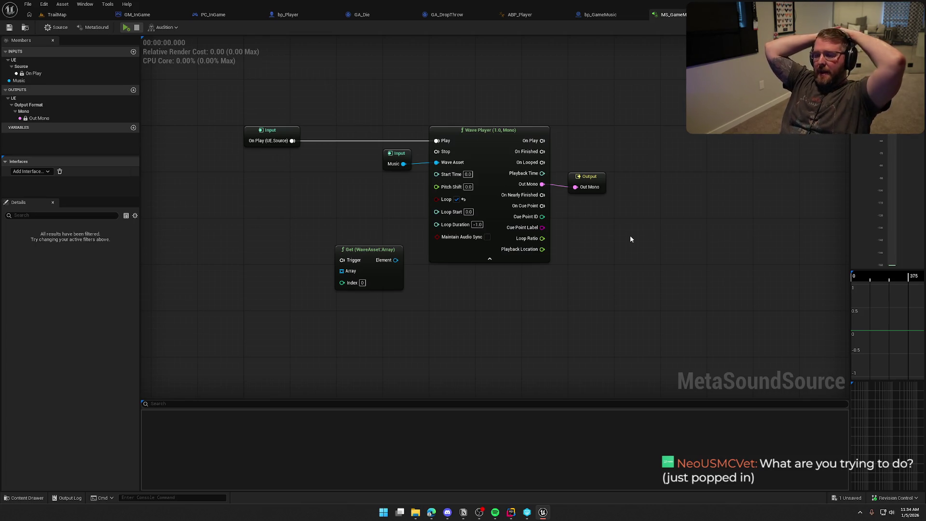
- Fly the camera over the TrailMap landscape, then return to the MS_GameMusic graph
{"action": "left_click", "coordinate": [79, 16]}
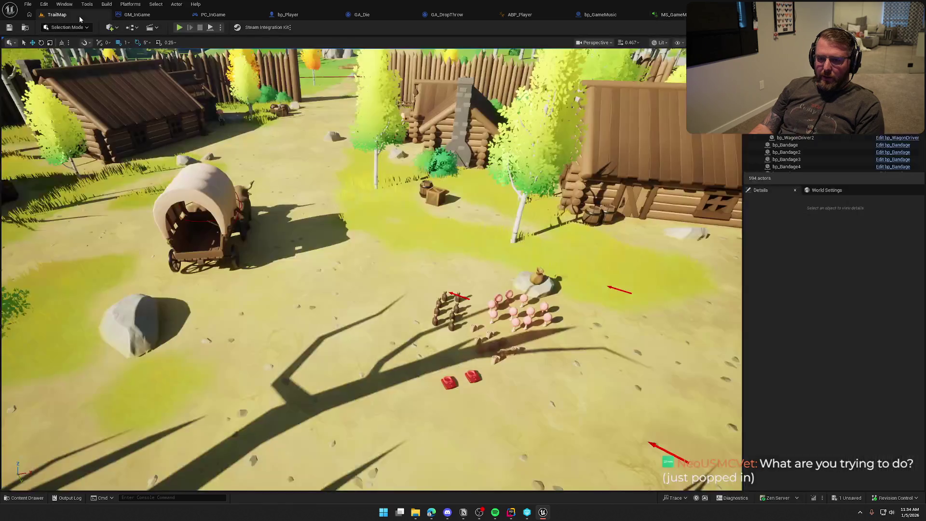
{"action": "scroll", "coordinate": [372, 270], "scroll_direction": "down", "scroll_amount": 10}
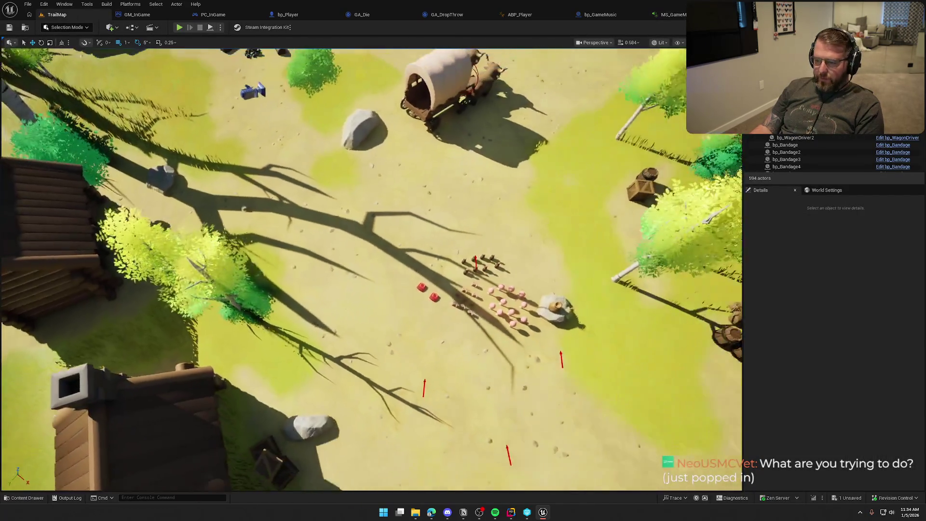
{"action": "key", "text": "w"}
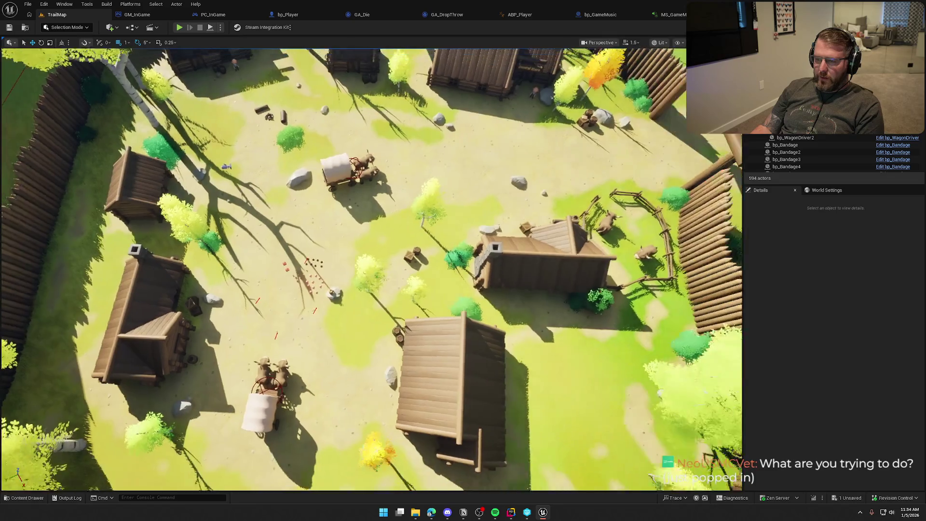
{"action": "scroll", "coordinate": [371, 270], "scroll_direction": "up", "scroll_amount": 5}
{"action": "key", "text": "w"}
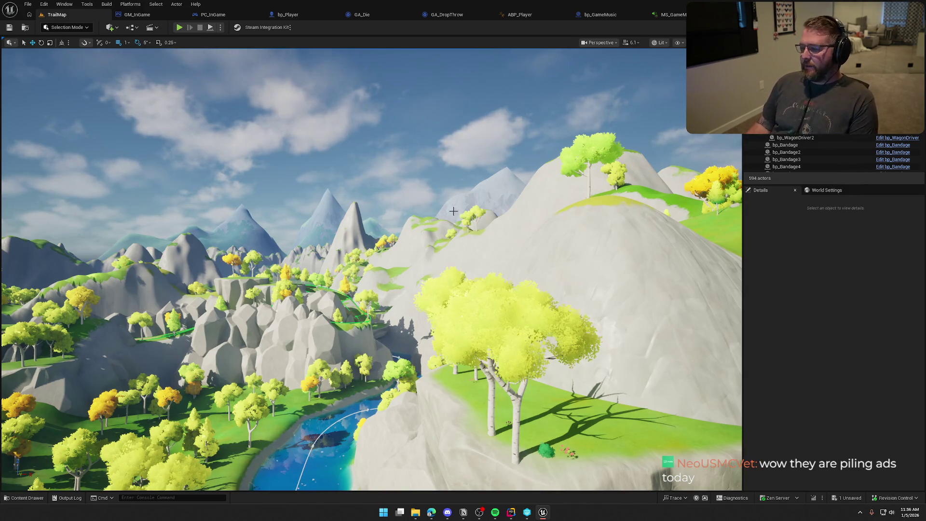
{"action": "left_click_drag", "start_coordinate": [454, 224], "coordinate": [454, 213]}
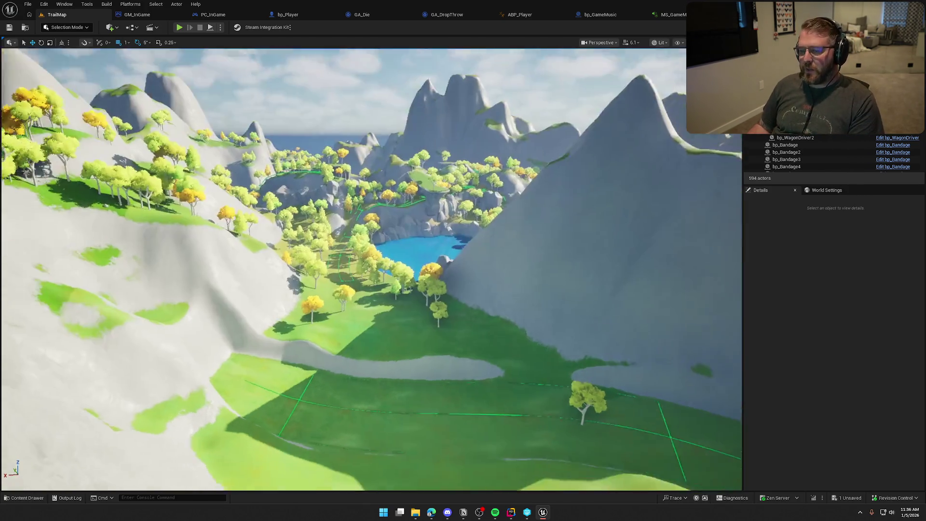
{"action": "left_click", "coordinate": [681, 15]}
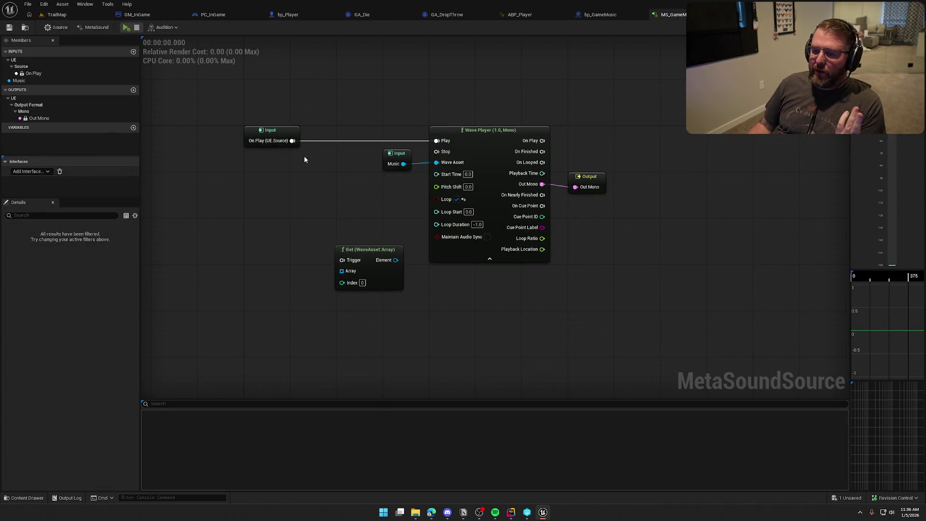
{"action": "mouse_move", "coordinate": [233, 92]}
{"action": "left_mouse_down"}
{"action": "mouse_move", "coordinate": [338, 165]}
{"action": "mouse_move", "coordinate": [693, 343]}
{"action": "left_mouse_up"}
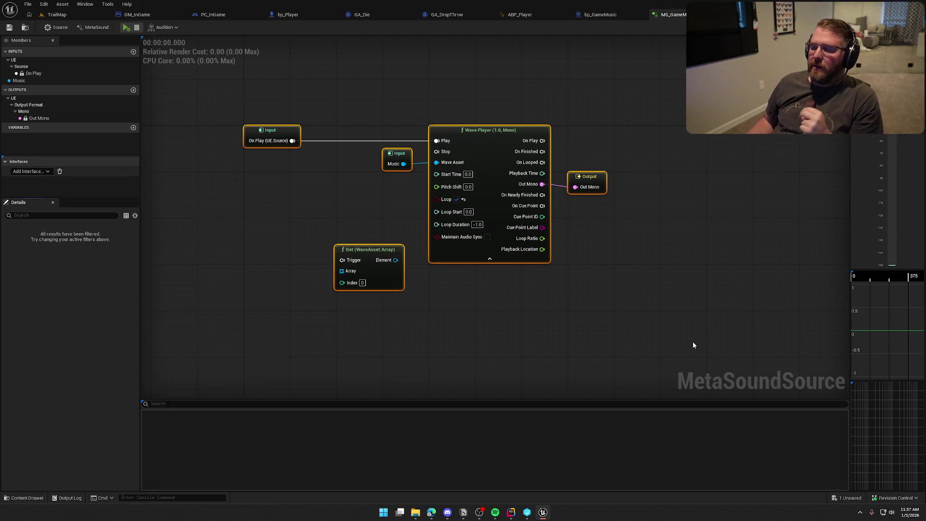
{"action": "key", "text": "Home"}
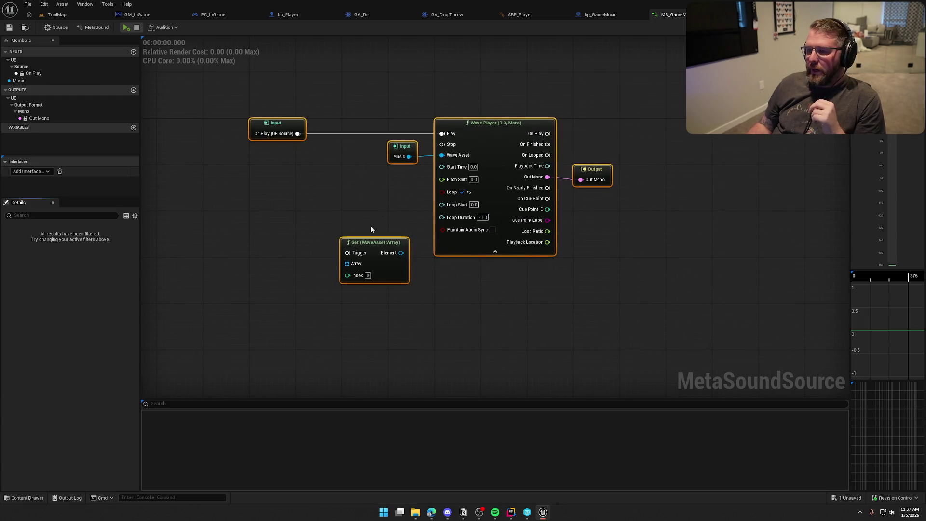
{"action": "left_click_drag", "start_coordinate": [231, 75], "coordinate": [406, 192]}
{"action": "left_click_drag", "start_coordinate": [491, 236], "coordinate": [657, 316]}
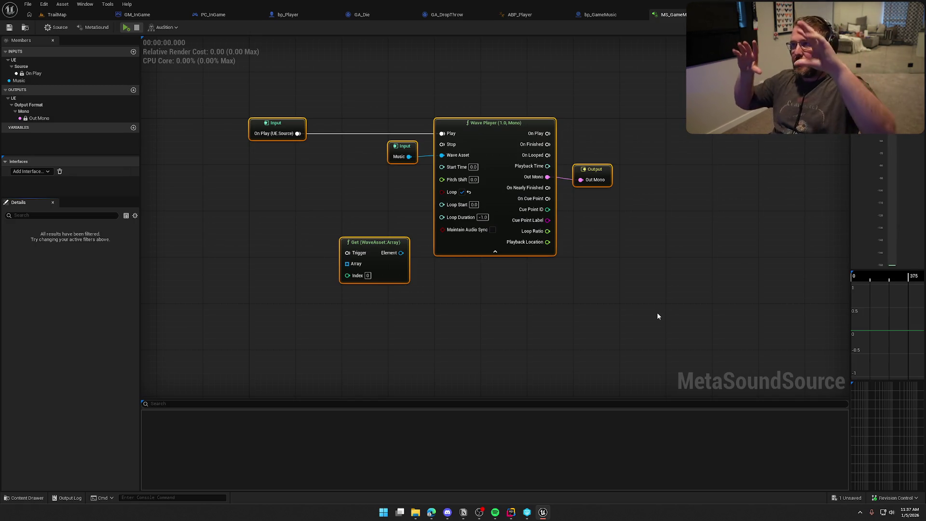
{"action": "left_click", "coordinate": [657, 316]}
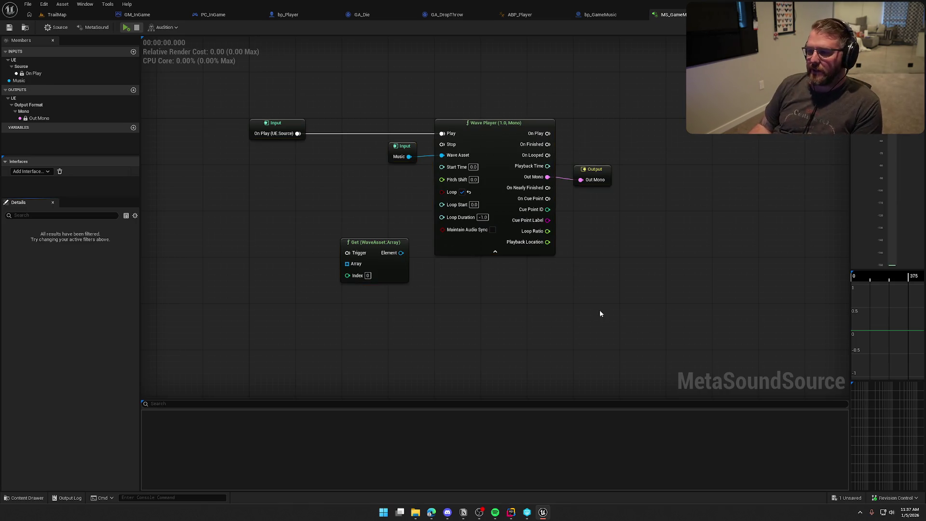
{"action": "left_click_drag", "start_coordinate": [600, 311], "coordinate": [617, 324]}
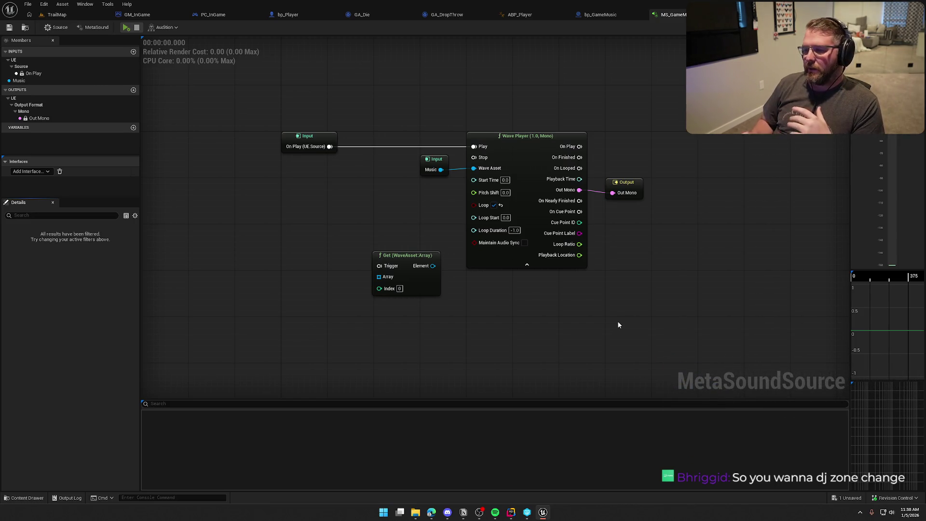
{"action": "left_click_drag", "start_coordinate": [242, 98], "coordinate": [695, 339]}
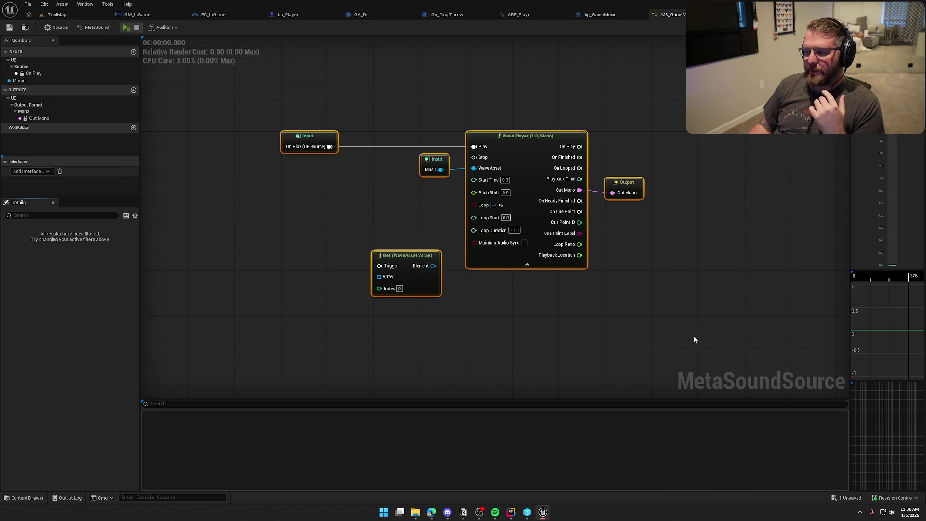
{"action": "left_click", "coordinate": [694, 338]}
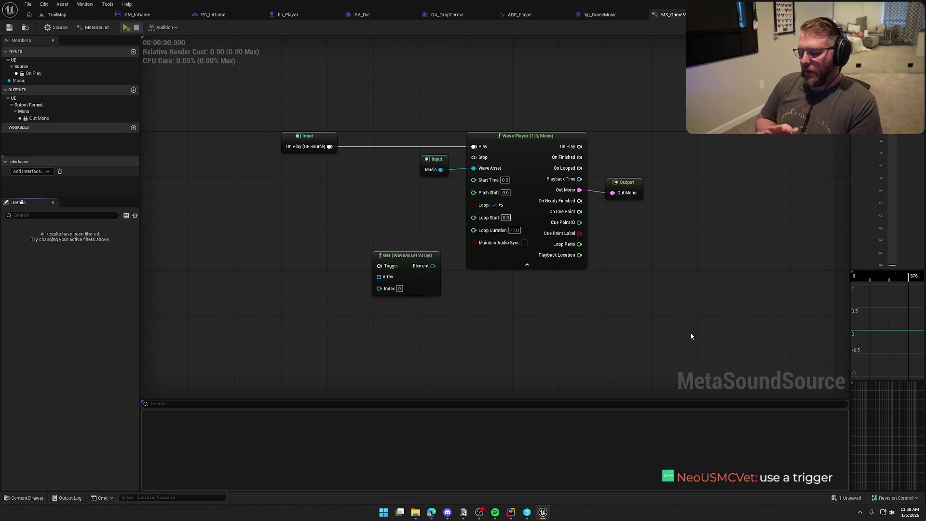
{"action": "left_click", "coordinate": [436, 163]}
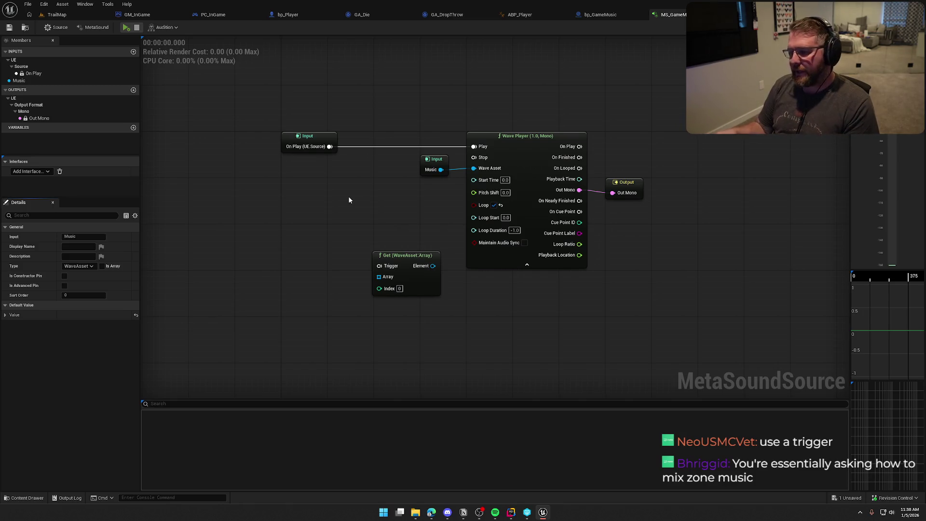
{"action": "left_click", "coordinate": [396, 253]}
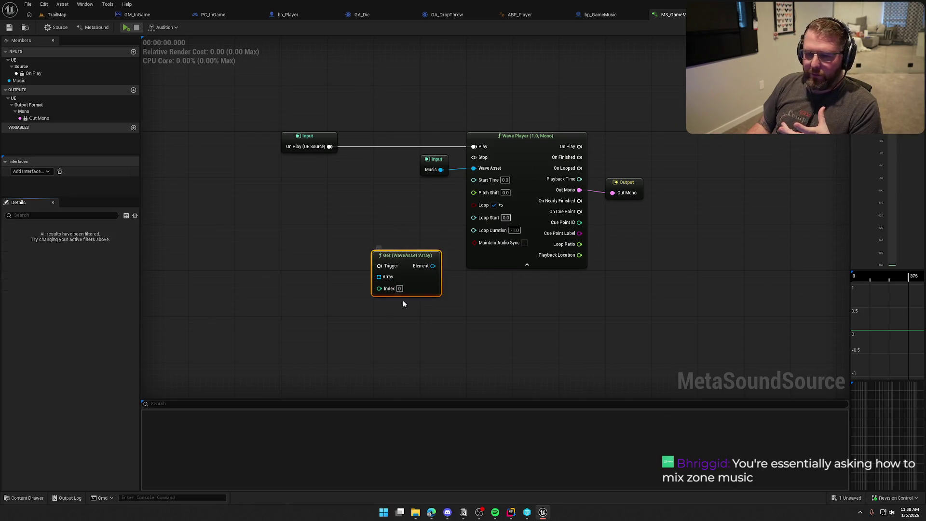
{"action": "left_click_drag", "start_coordinate": [380, 276], "coordinate": [335, 278]}
{"action": "left_click", "coordinate": [307, 244]}
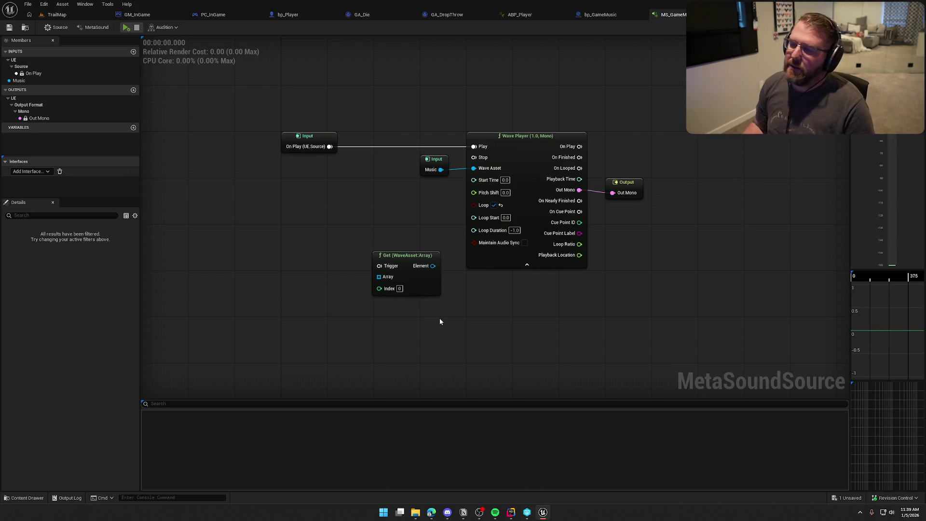
{"action": "left_click_drag", "start_coordinate": [482, 327], "coordinate": [463, 314]}
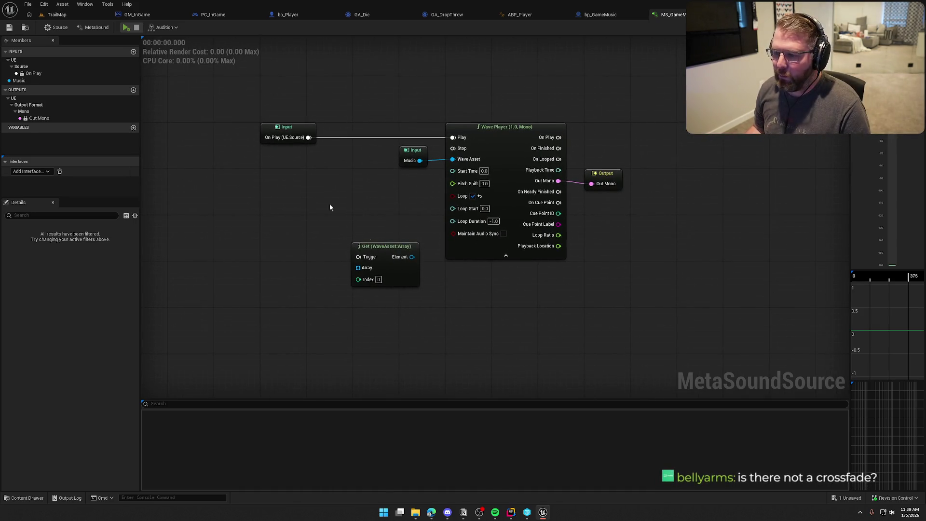
{"action": "left_click_drag", "start_coordinate": [229, 73], "coordinate": [669, 302]}
{"action": "left_click", "coordinate": [667, 320]}
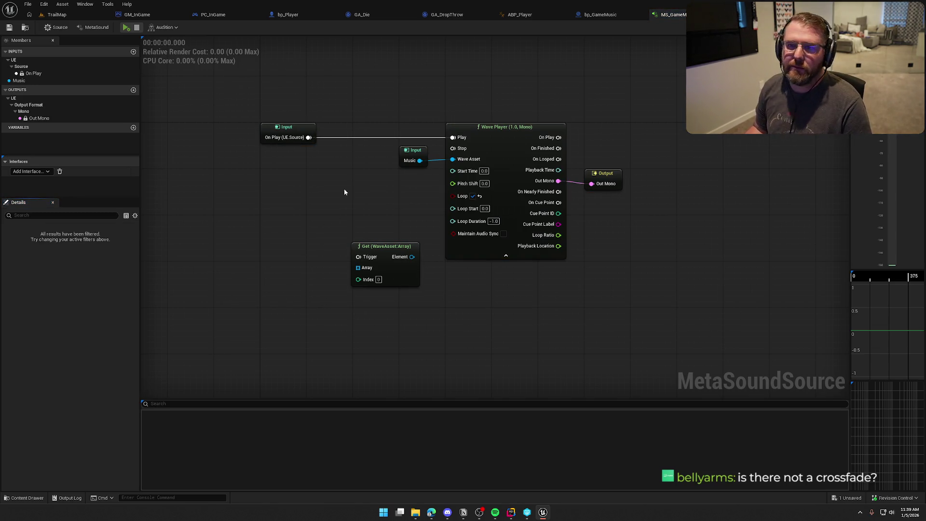
- Add a Crossfade (Audio, 2) node and wire the Wave Player's Out Mono into In 0
{"action": "right_click", "coordinate": [365, 191]}
{"action": "type", "text": "cro"}
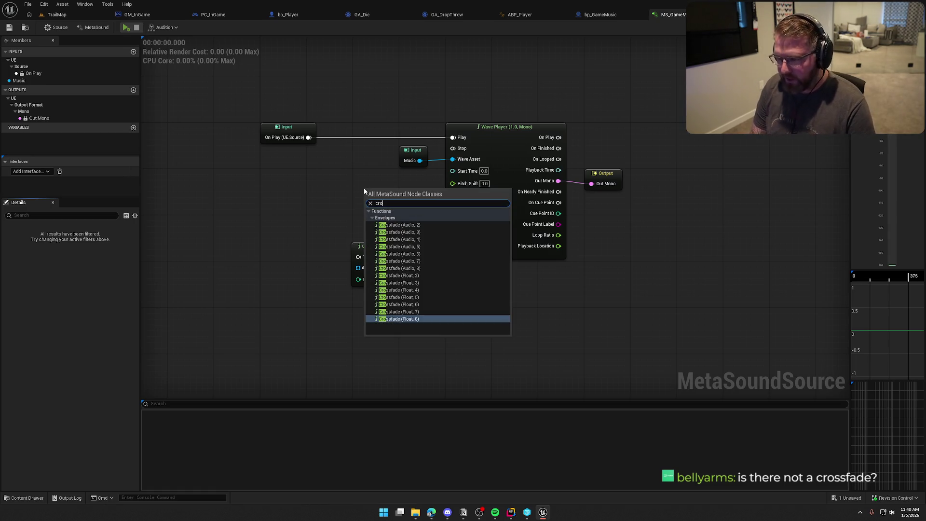
{"action": "type", "text": "ss"}
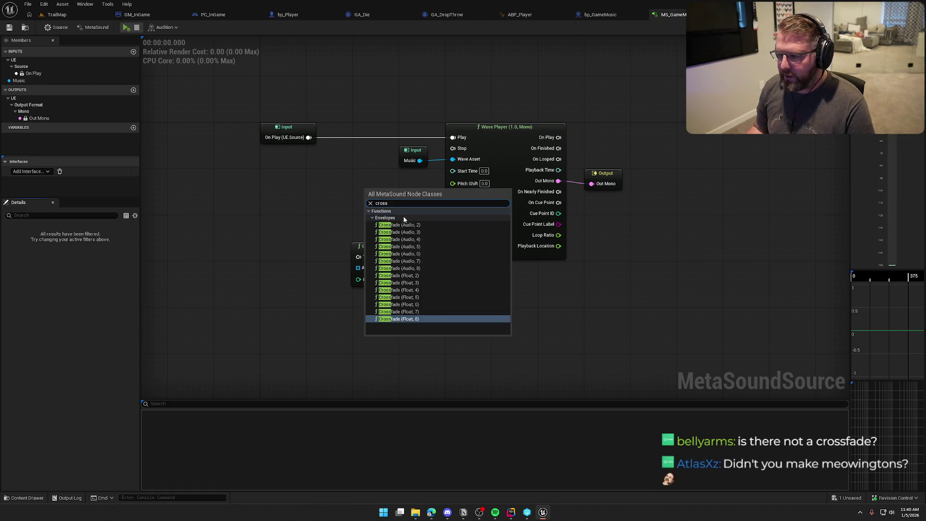
{"action": "left_click", "coordinate": [399, 225]}
{"action": "left_click_drag", "start_coordinate": [408, 192], "coordinate": [570, 294]}
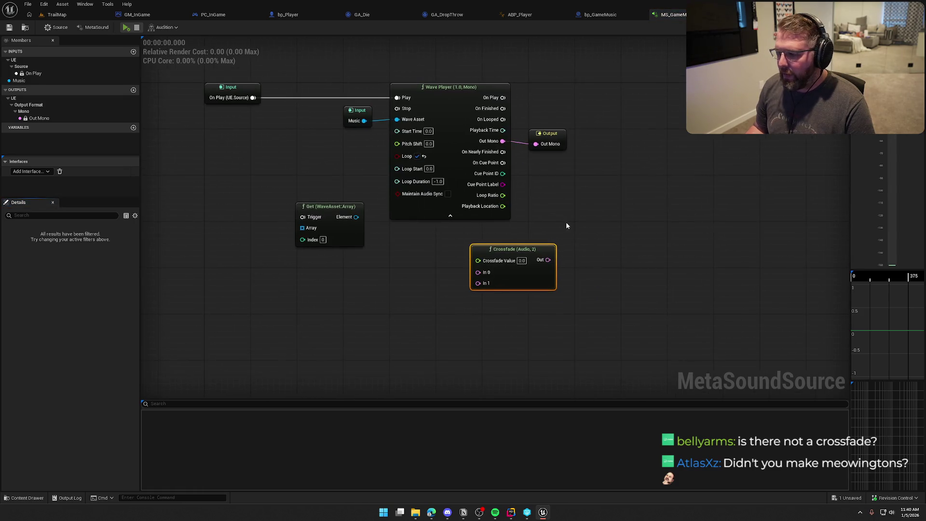
{"action": "left_click_drag", "start_coordinate": [524, 249], "coordinate": [605, 214]}
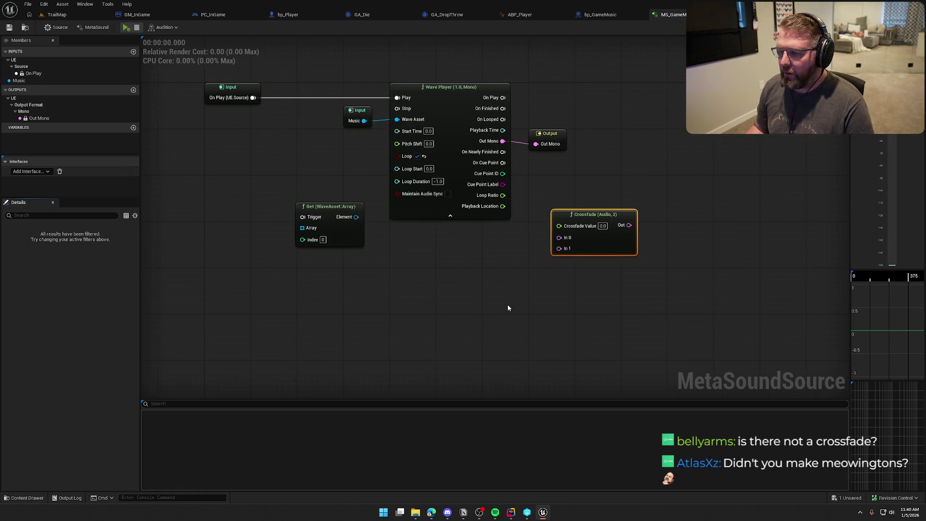
{"action": "left_click_drag", "start_coordinate": [530, 219], "coordinate": [399, 297]}
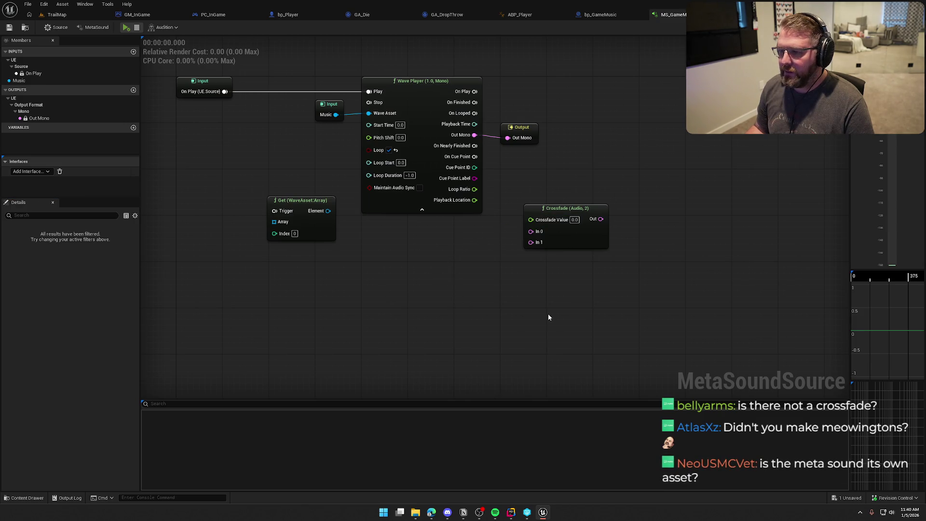
{"action": "left_click_drag", "start_coordinate": [531, 231], "coordinate": [476, 247]}
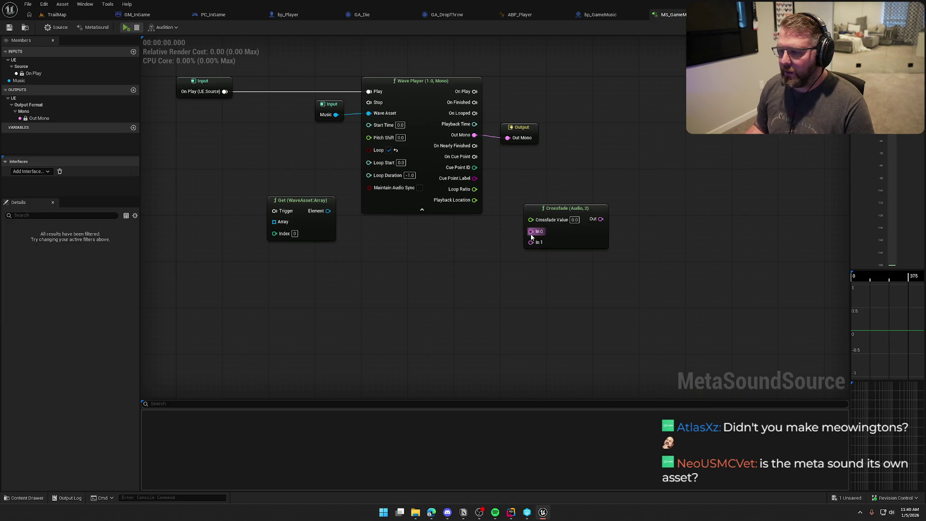
{"action": "left_click_drag", "start_coordinate": [531, 232], "coordinate": [475, 134]}
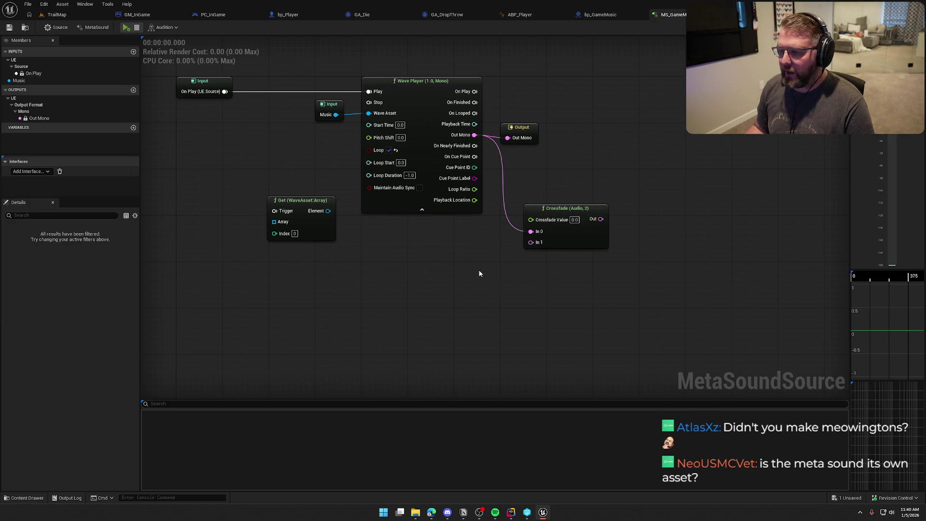
- Duplicate the Wave Player and wire the copy's Out Mono into Crossfade In 1
{"action": "left_click", "coordinate": [427, 90]}
{"action": "key", "text": "ctrl+c"}
{"action": "key", "text": "ctrl+v"}
{"action": "left_click_drag", "start_coordinate": [400, 240], "coordinate": [402, 234]}
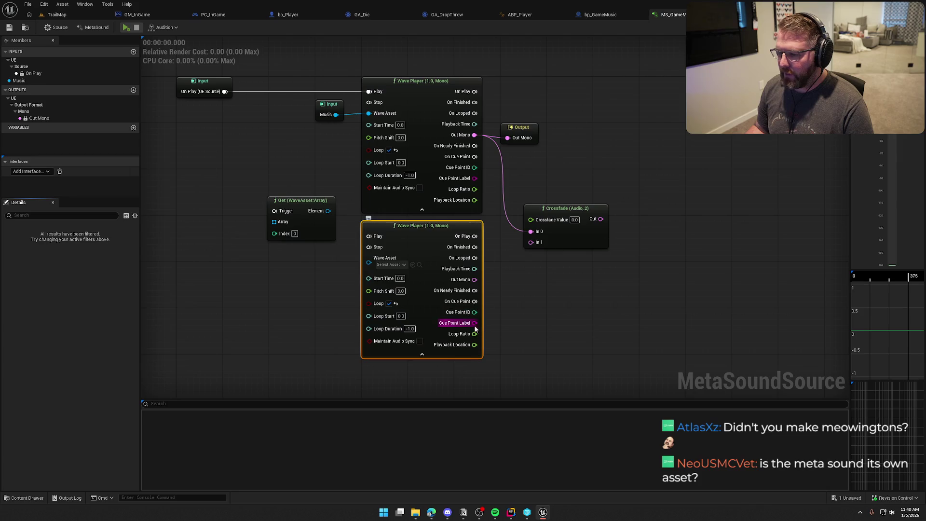
{"action": "mouse_move", "coordinate": [475, 280]}
{"action": "left_mouse_down"}
{"action": "mouse_move", "coordinate": [508, 267]}
{"action": "mouse_move", "coordinate": [530, 242]}
{"action": "left_mouse_up"}
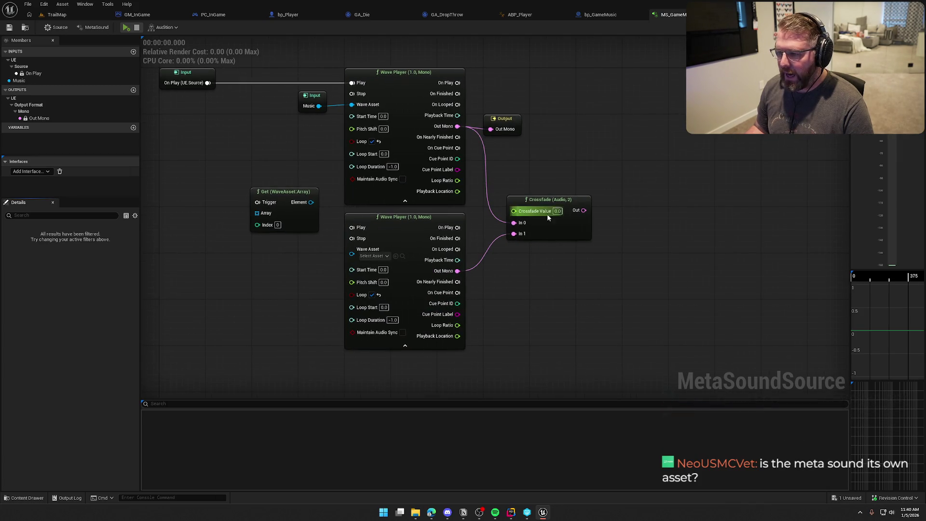
- Move the Get (WaveAsset:Array) node up slightly and reframe the graph view
{"action": "left_click_drag", "start_coordinate": [514, 211], "coordinate": [507, 163]}
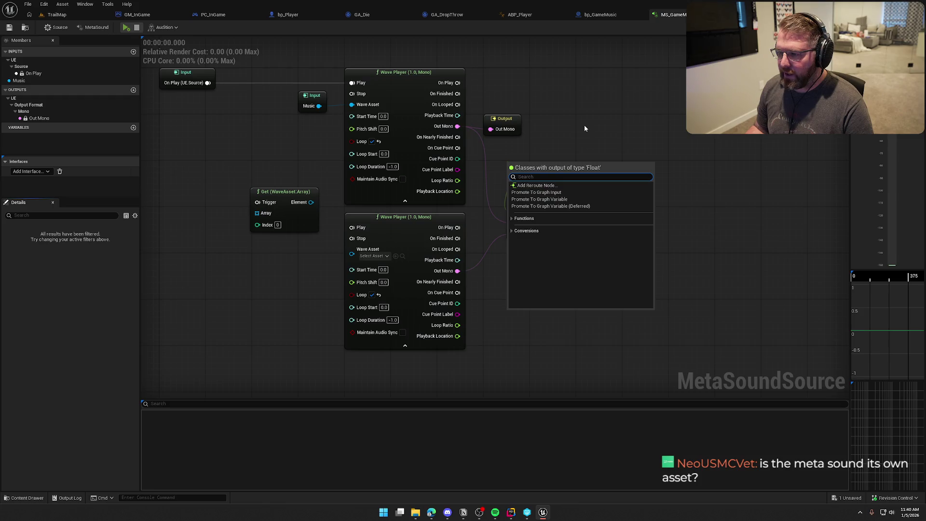
{"action": "left_click", "coordinate": [584, 126]}
{"action": "mouse_move", "coordinate": [606, 158]}
{"action": "left_mouse_down"}
{"action": "mouse_move", "coordinate": [649, 175]}
{"action": "mouse_move", "coordinate": [621, 173]}
{"action": "left_mouse_up"}
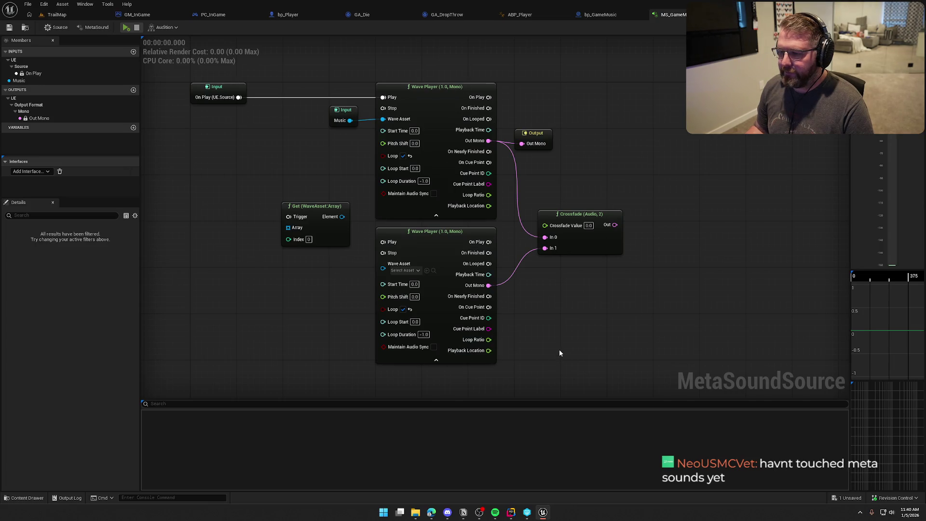
{"action": "mouse_move", "coordinate": [308, 206]}
{"action": "left_mouse_down"}
{"action": "mouse_move", "coordinate": [303, 196]}
{"action": "mouse_move", "coordinate": [273, 196]}
{"action": "mouse_move", "coordinate": [396, 300]}
{"action": "mouse_move", "coordinate": [459, 199]}
{"action": "left_mouse_up"}
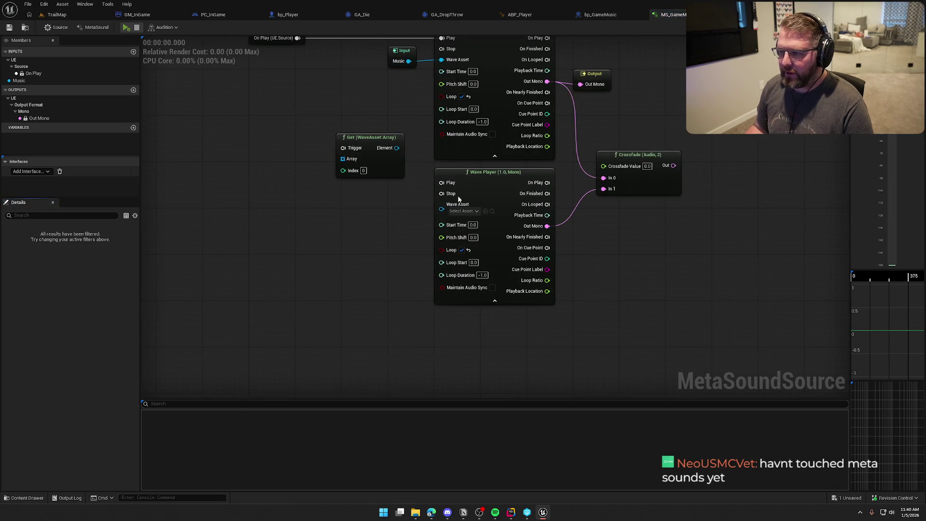
{"action": "mouse_move", "coordinate": [404, 267]}
{"action": "left_mouse_down"}
{"action": "mouse_move", "coordinate": [337, 285]}
{"action": "mouse_move", "coordinate": [346, 267]}
{"action": "left_mouse_up"}
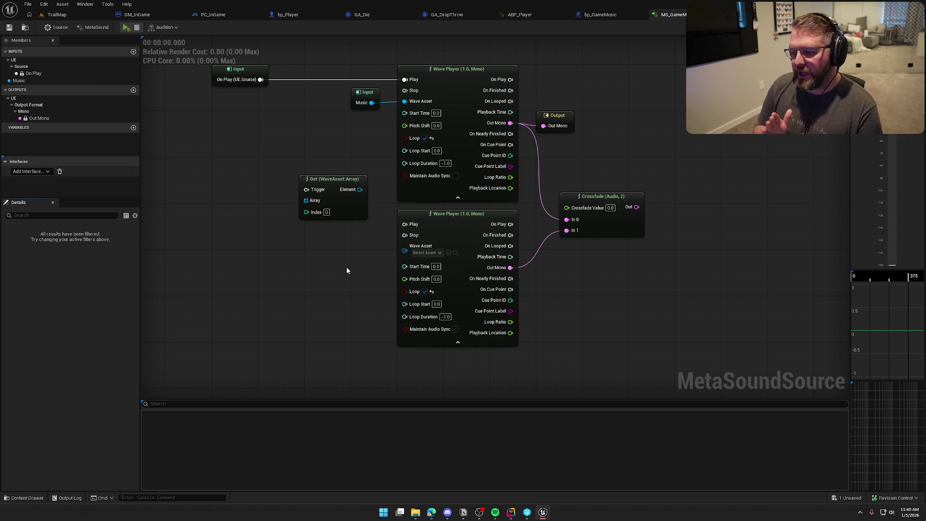
{"action": "key", "text": "Home"}
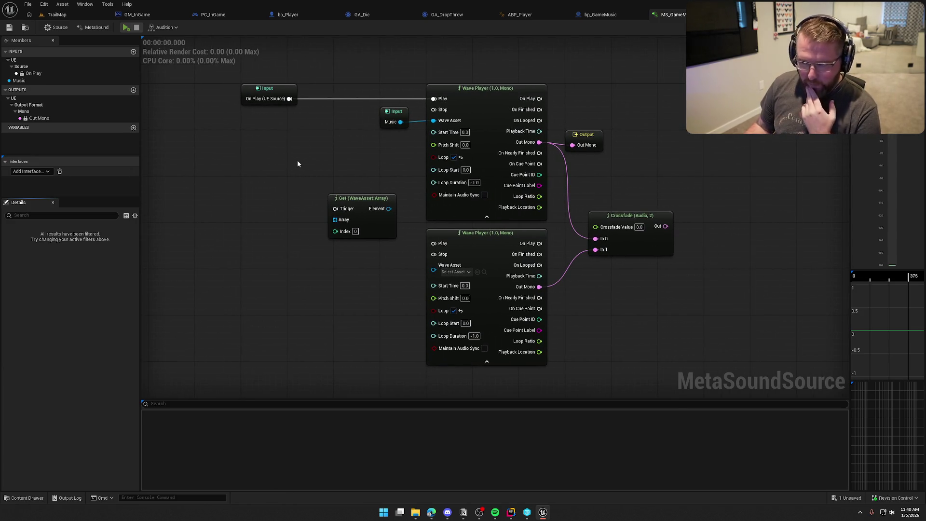
- Inspect the Music input's properties and browse the Sounds folder assets
{"action": "left_click", "coordinate": [394, 115]}
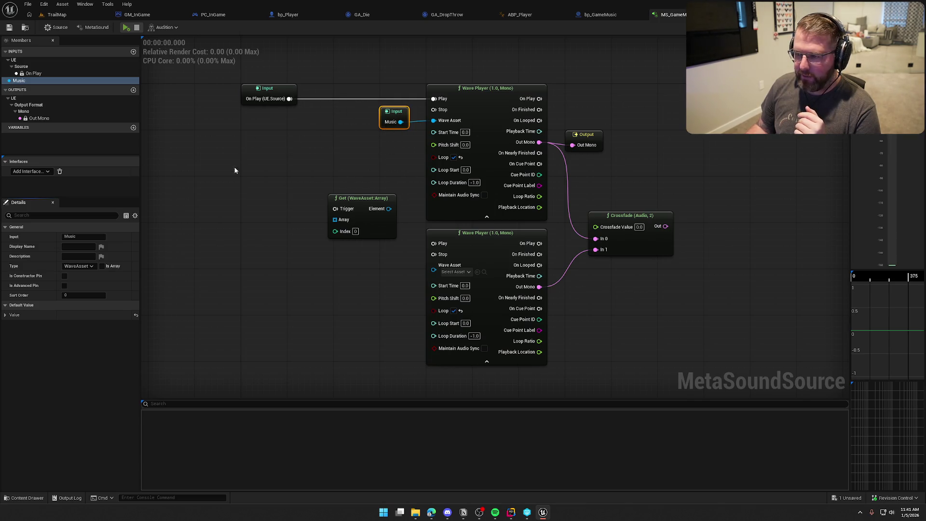
{"action": "left_click", "coordinate": [207, 124]}
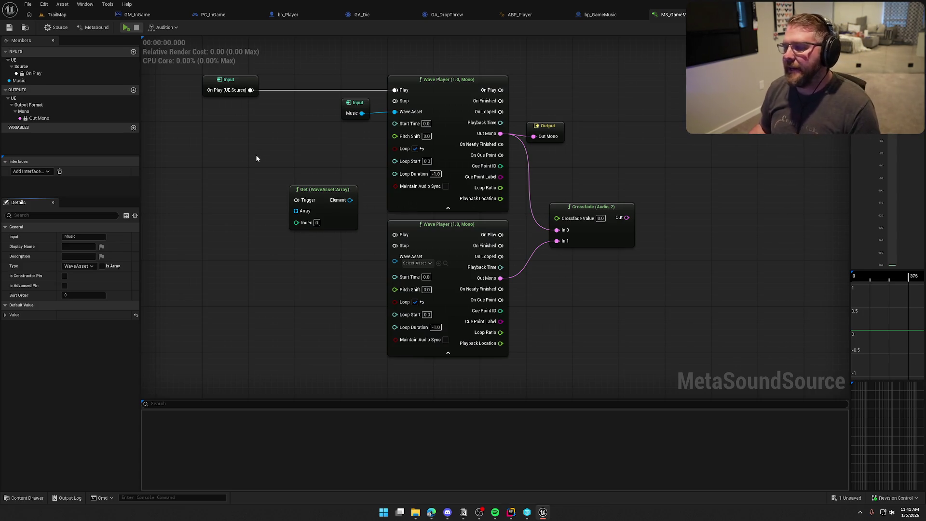
{"action": "key", "text": "ctrl+space"}
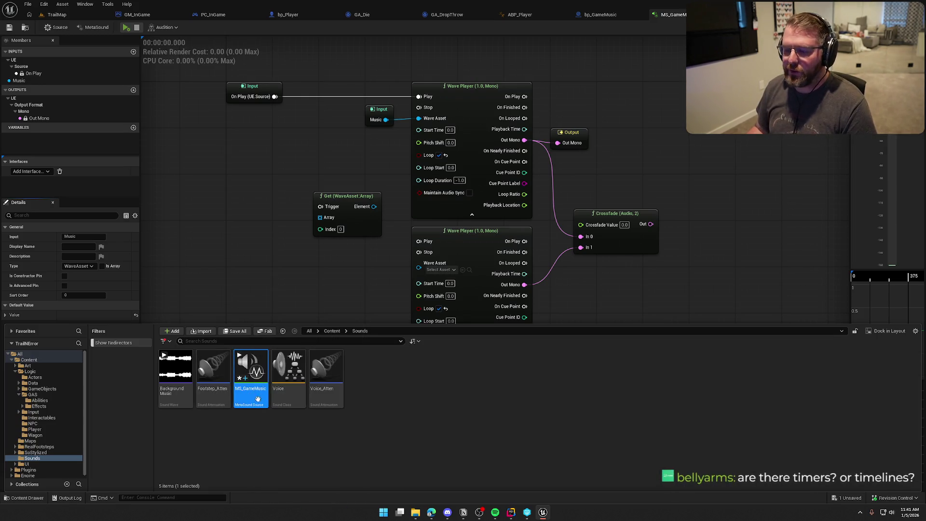
- Dismiss the asset browser and pan to frame the Wave Players, Crossfade and Output nodes
{"action": "mouse_move", "coordinate": [292, 280]}
{"action": "left_mouse_down"}
{"action": "mouse_move", "coordinate": [301, 259]}
{"action": "mouse_move", "coordinate": [306, 272]}
{"action": "left_mouse_up"}
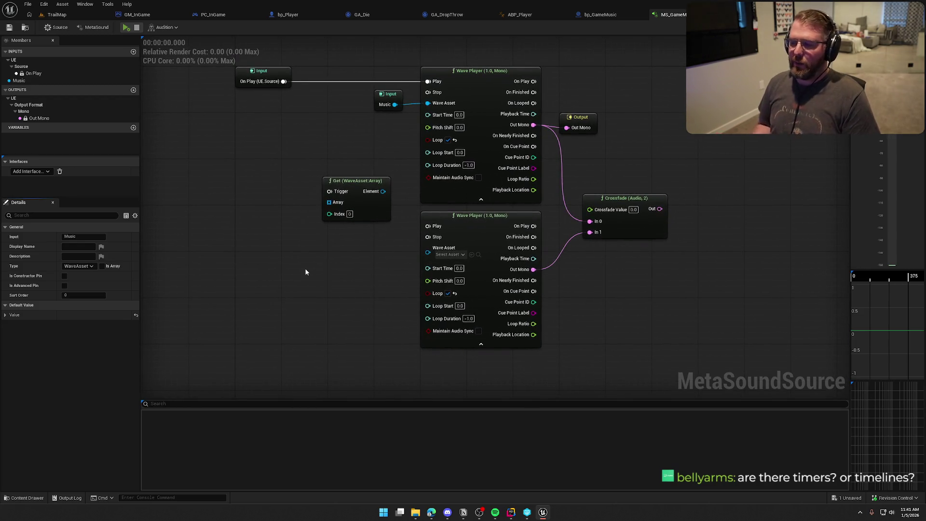
{"action": "left_click_drag", "start_coordinate": [651, 280], "coordinate": [529, 290]}
{"action": "mouse_move", "coordinate": [464, 141]}
{"action": "left_mouse_down"}
{"action": "mouse_move", "coordinate": [538, 220]}
{"action": "mouse_move", "coordinate": [595, 189]}
{"action": "mouse_move", "coordinate": [601, 221]}
{"action": "left_mouse_up"}
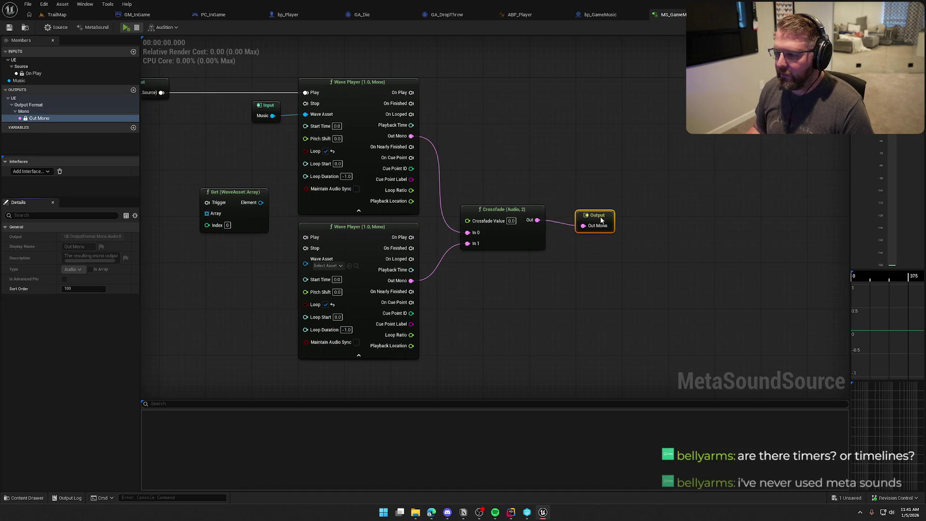
{"action": "mouse_move", "coordinate": [465, 280]}
{"action": "left_mouse_down"}
{"action": "mouse_move", "coordinate": [538, 254]}
{"action": "mouse_move", "coordinate": [593, 276]}
{"action": "left_mouse_up"}
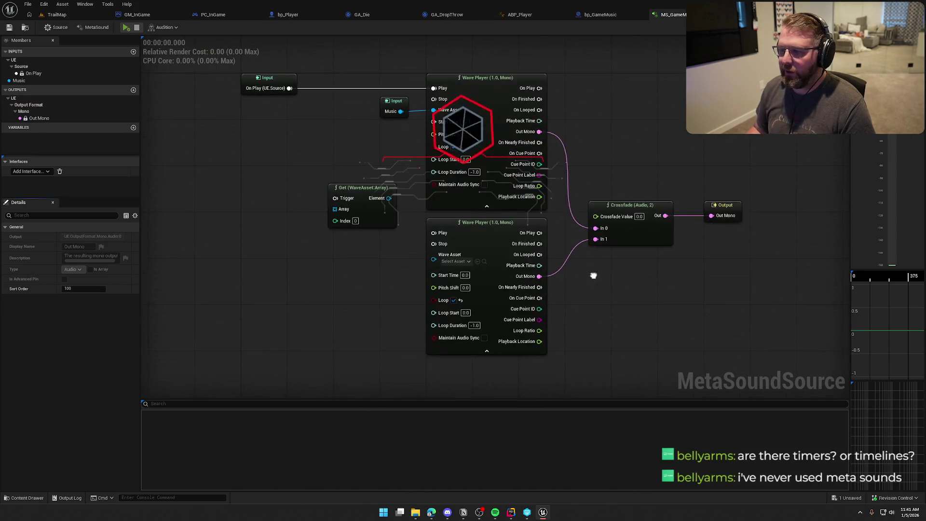
{"action": "left_click_drag", "start_coordinate": [291, 278], "coordinate": [292, 281]}
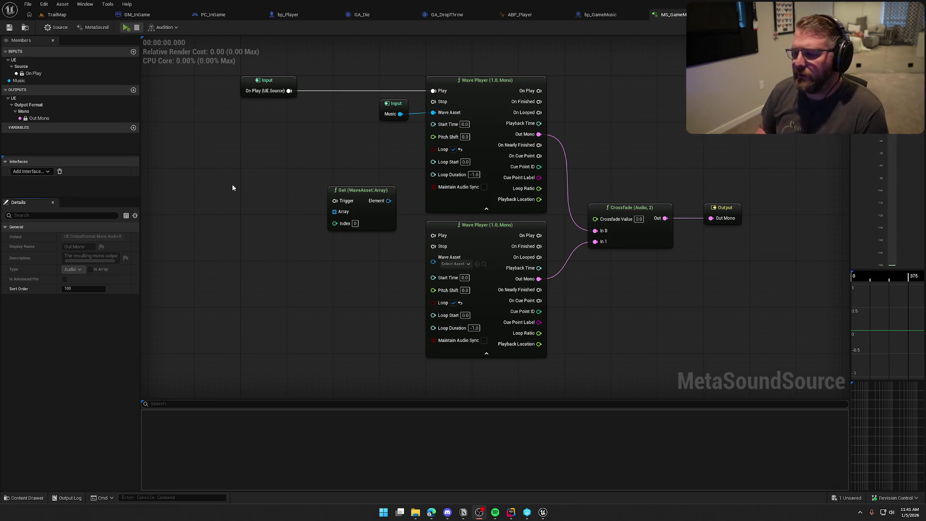
- Search the node list for 'timer', then cancel without adding a node
{"action": "right_click", "coordinate": [330, 261]}
{"action": "type", "text": "timer"}
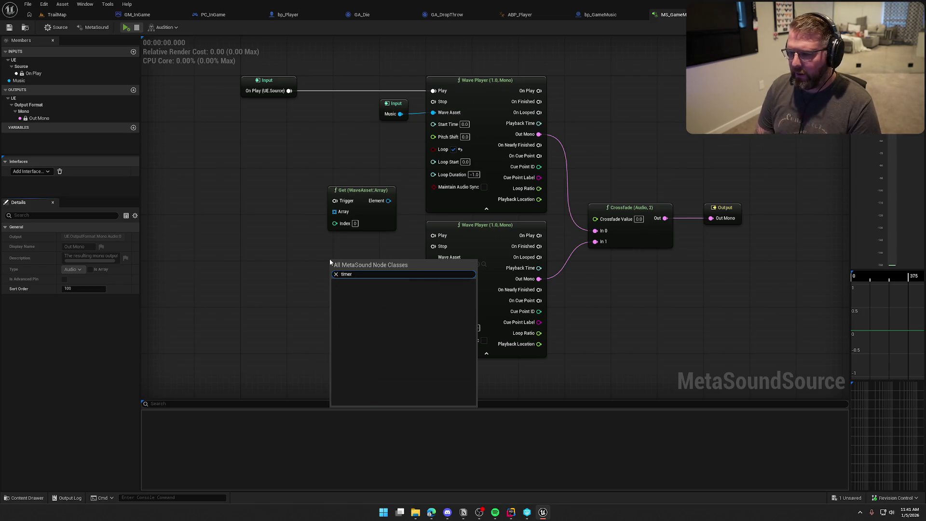
{"action": "key", "text": "BackSpace"}
{"action": "key", "text": "BackSpace"}
{"action": "key", "text": "BackSpace"}
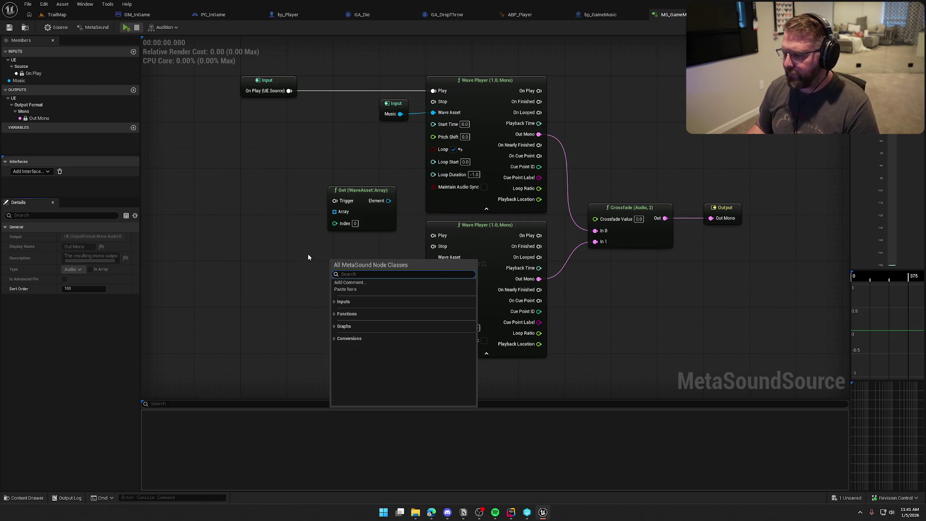
{"action": "left_click_drag", "start_coordinate": [308, 254], "coordinate": [289, 248]}
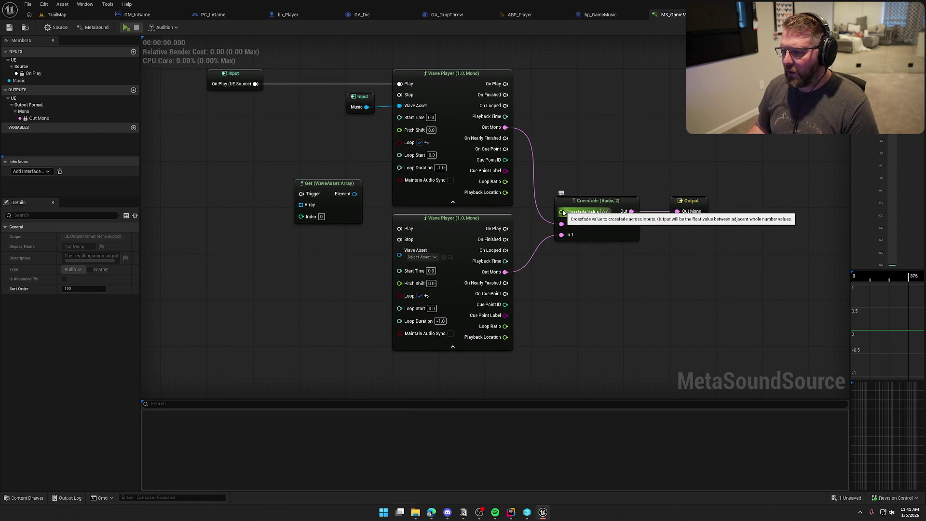
- Promote the Crossfade Value pin to a Crossfade Value graph input placed above the Crossfade node
{"action": "mouse_move", "coordinate": [569, 213]}
{"action": "left_mouse_down"}
{"action": "mouse_move", "coordinate": [553, 158]}
{"action": "mouse_move", "coordinate": [566, 136]}
{"action": "left_mouse_up"}
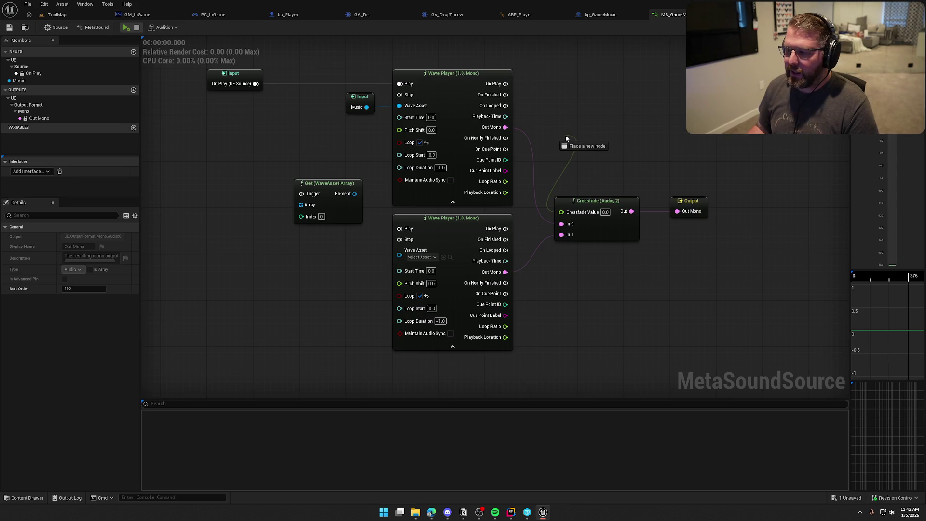
{"action": "left_click_drag", "start_coordinate": [580, 182], "coordinate": [563, 183]}
{"action": "mouse_move", "coordinate": [543, 212]}
{"action": "left_mouse_down"}
{"action": "mouse_move", "coordinate": [542, 160]}
{"action": "mouse_move", "coordinate": [580, 142]}
{"action": "left_mouse_up"}
{"action": "left_click", "coordinate": [596, 185]}
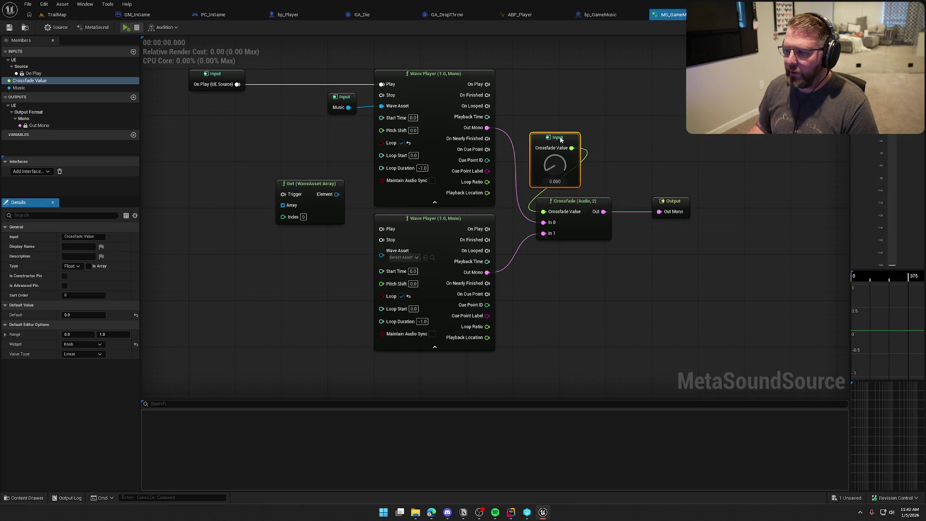
{"action": "mouse_move", "coordinate": [618, 118]}
{"action": "left_mouse_down"}
{"action": "mouse_move", "coordinate": [586, 121]}
{"action": "mouse_move", "coordinate": [607, 129]}
{"action": "left_mouse_up"}
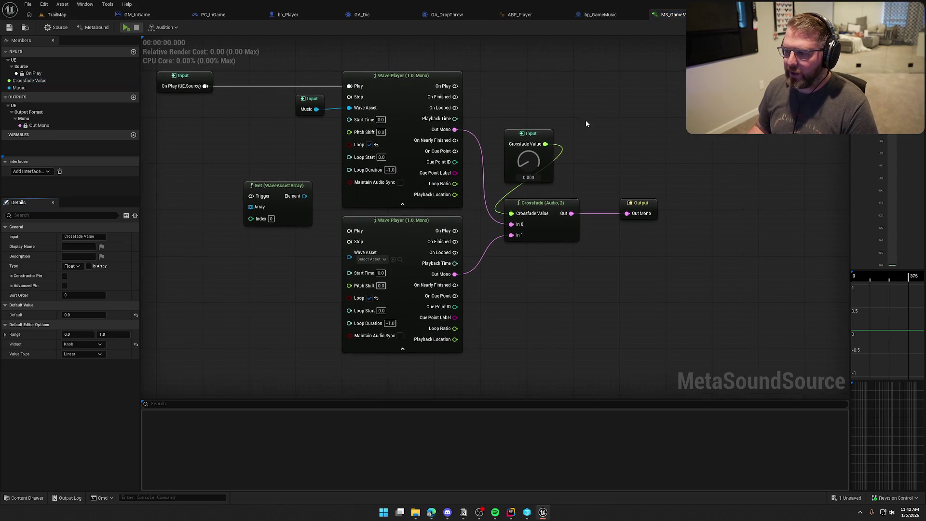
{"action": "scroll", "coordinate": [604, 140], "scroll_direction": "down", "scroll_amount": 3}
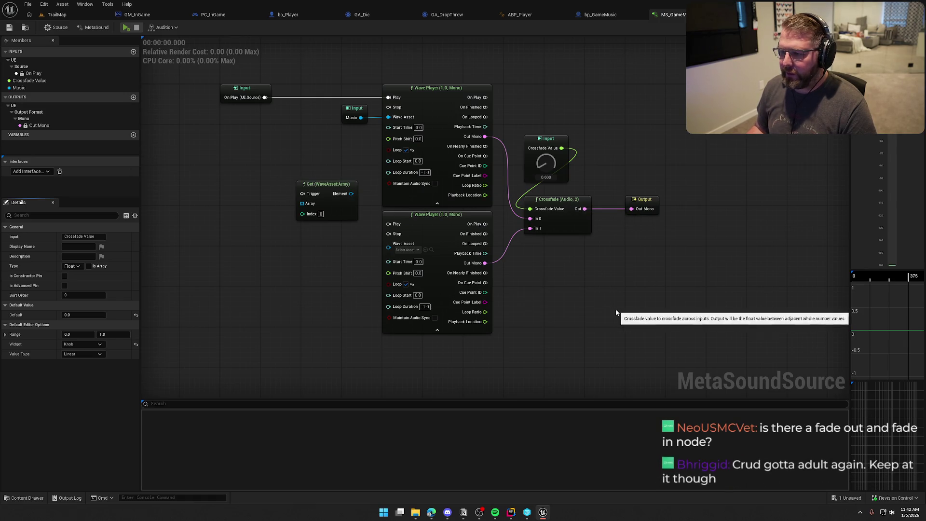
{"action": "left_click_drag", "start_coordinate": [617, 312], "coordinate": [640, 298]}
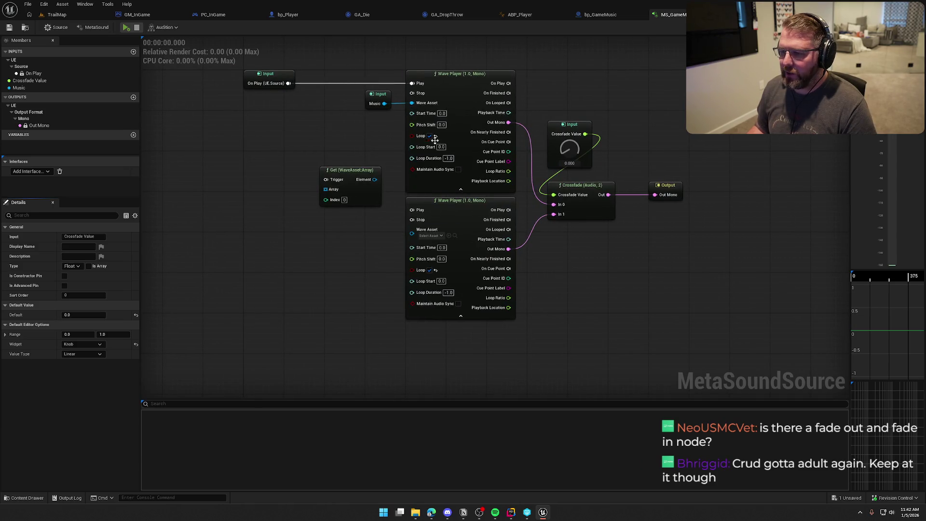
- Delete the unused Get (WaveAsset:Array) node from the MetaSound graph
{"action": "left_click", "coordinate": [345, 175]}
{"action": "key", "text": "Delete"}
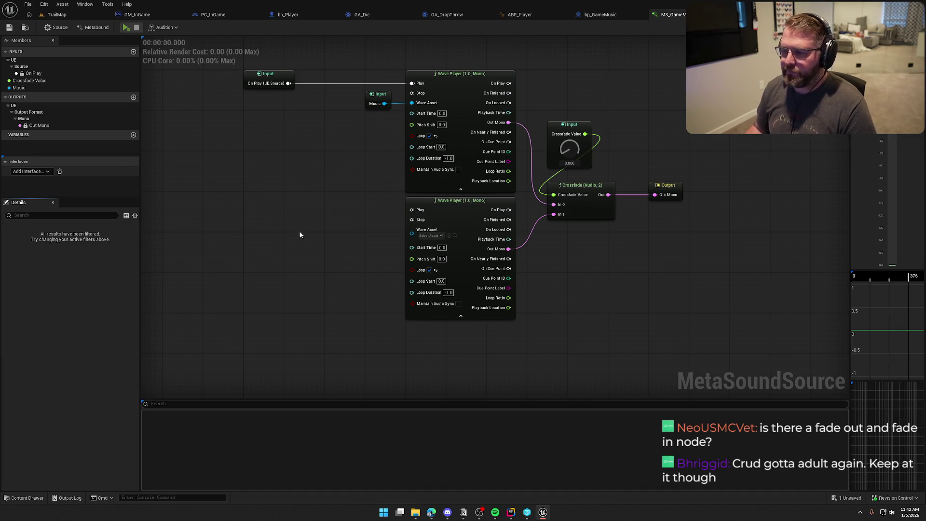
{"action": "mouse_move", "coordinate": [299, 230]}
{"action": "left_mouse_down"}
{"action": "mouse_move", "coordinate": [337, 236]}
{"action": "mouse_move", "coordinate": [334, 248]}
{"action": "left_mouse_up"}
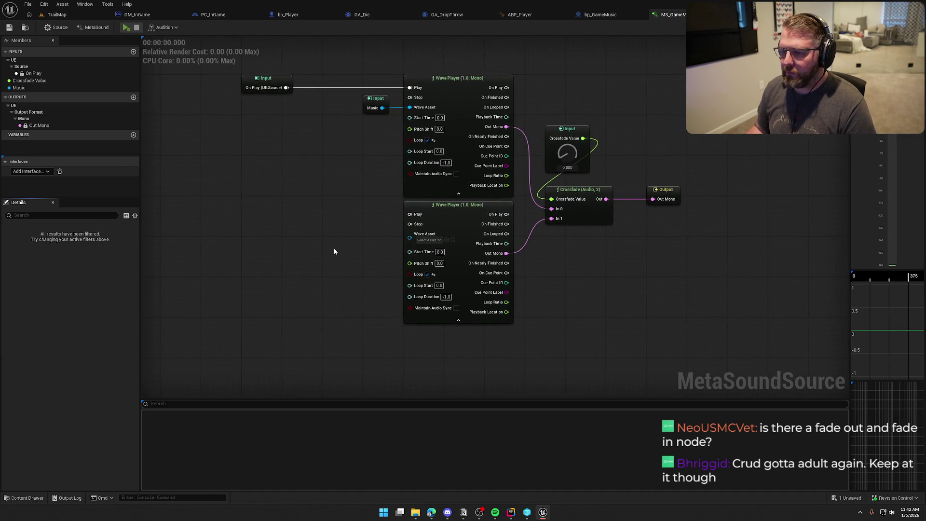
- Promote the second Wave Player's Wave Asset pin to a new graph input named Music2
{"action": "right_click", "coordinate": [410, 239]}
{"action": "left_click", "coordinate": [400, 309]}
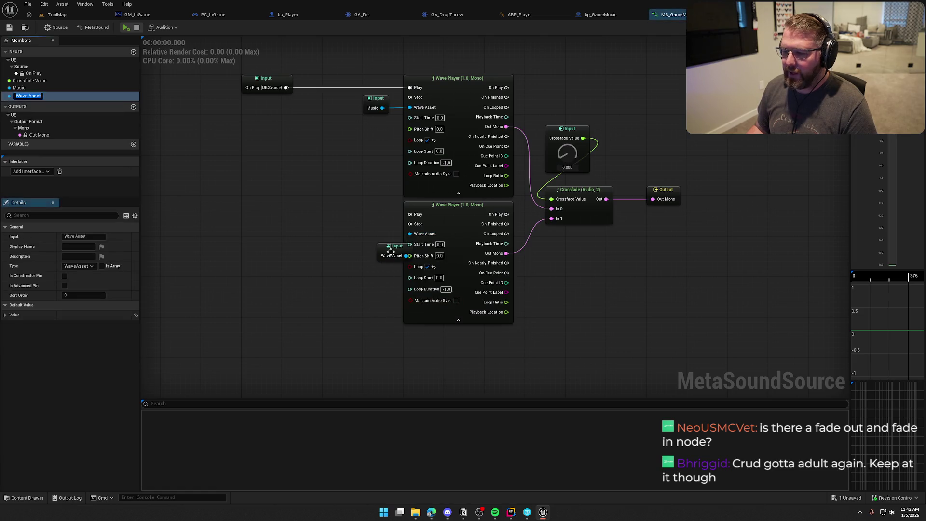
{"action": "type", "text": "Musi"}
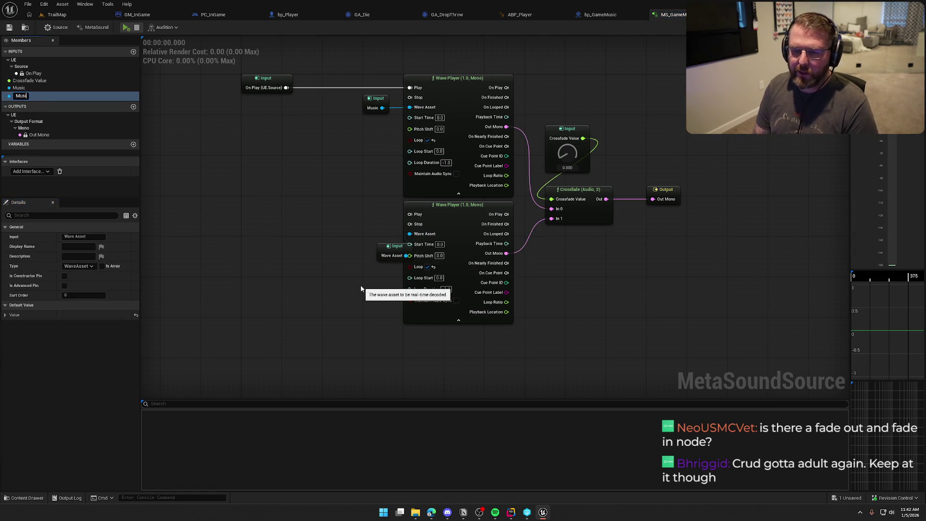
{"action": "type", "text": "c2"}
{"action": "key", "text": "Return"}
{"action": "mouse_move", "coordinate": [377, 256]}
{"action": "left_mouse_down"}
{"action": "mouse_move", "coordinate": [364, 256]}
{"action": "mouse_move", "coordinate": [364, 235]}
{"action": "left_mouse_up"}
{"action": "left_click_drag", "start_coordinate": [380, 269], "coordinate": [336, 273]}
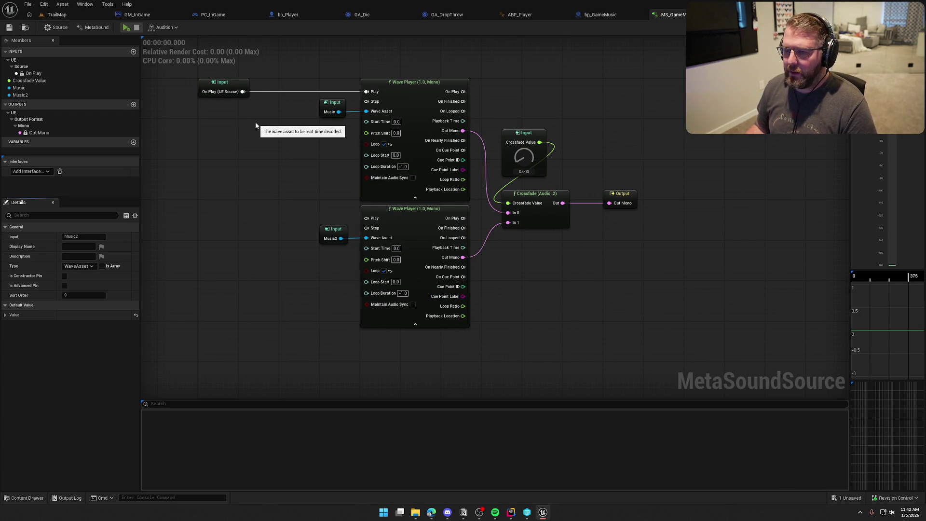
- Wire On Play to the second Wave Player's Play and shift Crossfade and Output right
{"action": "left_click_drag", "start_coordinate": [242, 91], "coordinate": [366, 219]}
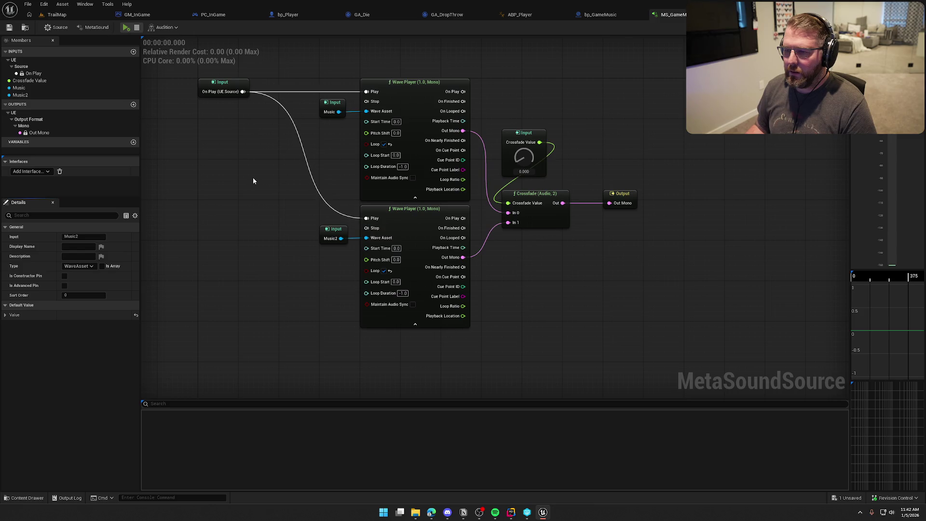
{"action": "scroll", "coordinate": [257, 239], "scroll_direction": "down", "scroll_amount": 2}
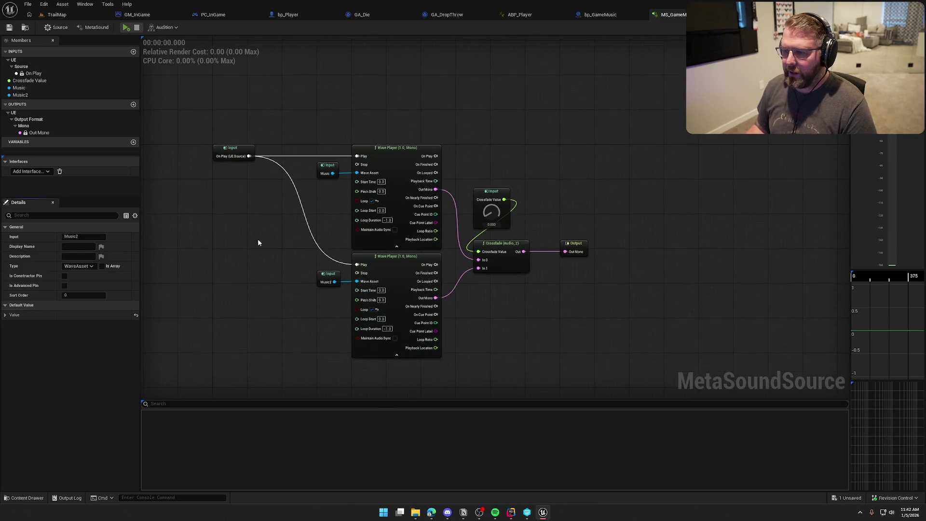
{"action": "scroll", "coordinate": [263, 207], "scroll_direction": "up", "scroll_amount": 2}
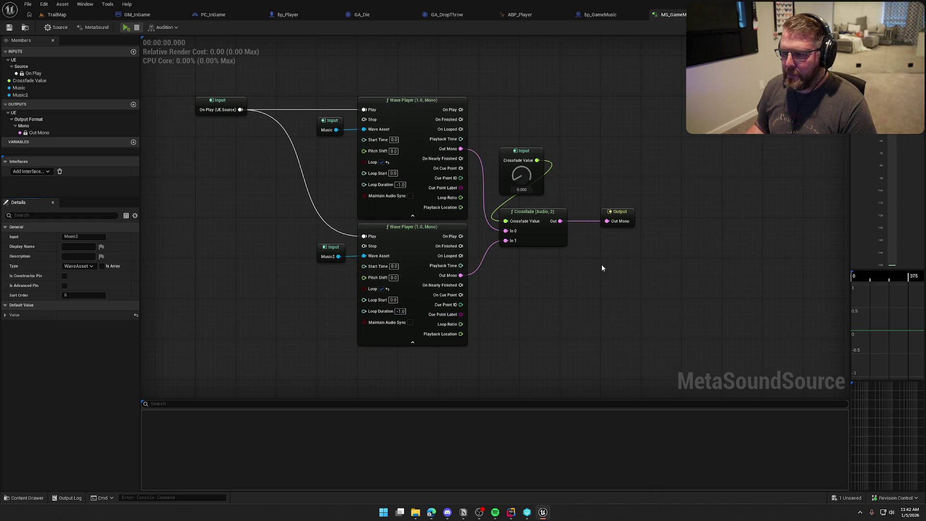
{"action": "mouse_move", "coordinate": [672, 287]}
{"action": "left_mouse_down"}
{"action": "mouse_move", "coordinate": [497, 201]}
{"action": "mouse_move", "coordinate": [611, 213]}
{"action": "mouse_move", "coordinate": [587, 214]}
{"action": "left_mouse_up"}
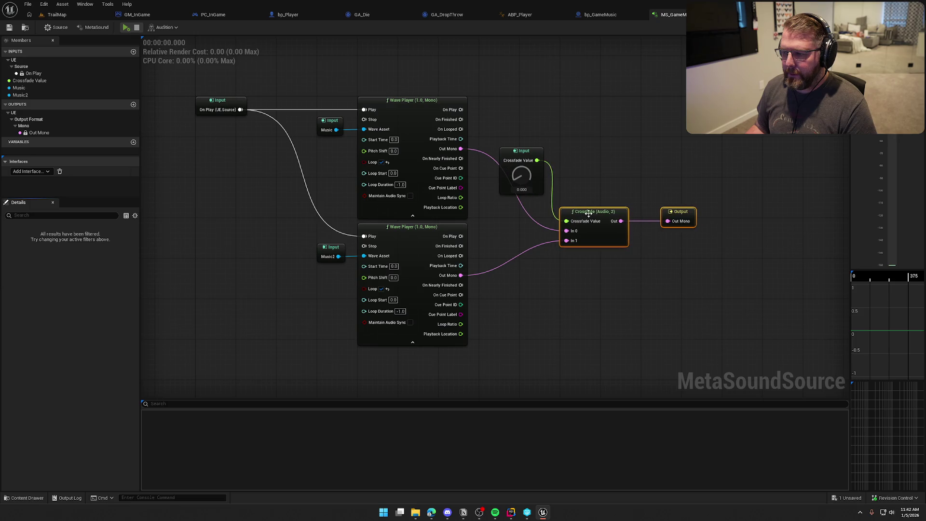
{"action": "left_click_drag", "start_coordinate": [522, 152], "coordinate": [542, 143]}
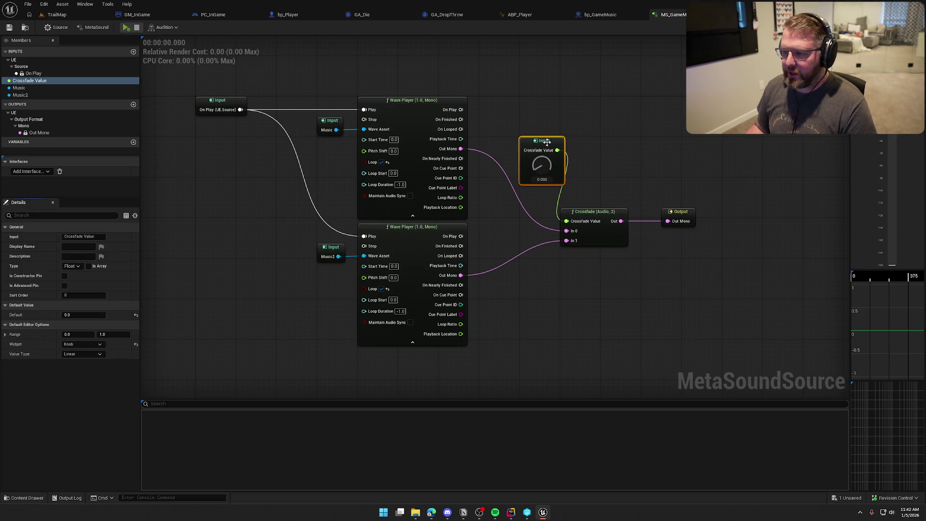
{"action": "left_click", "coordinate": [570, 152]}
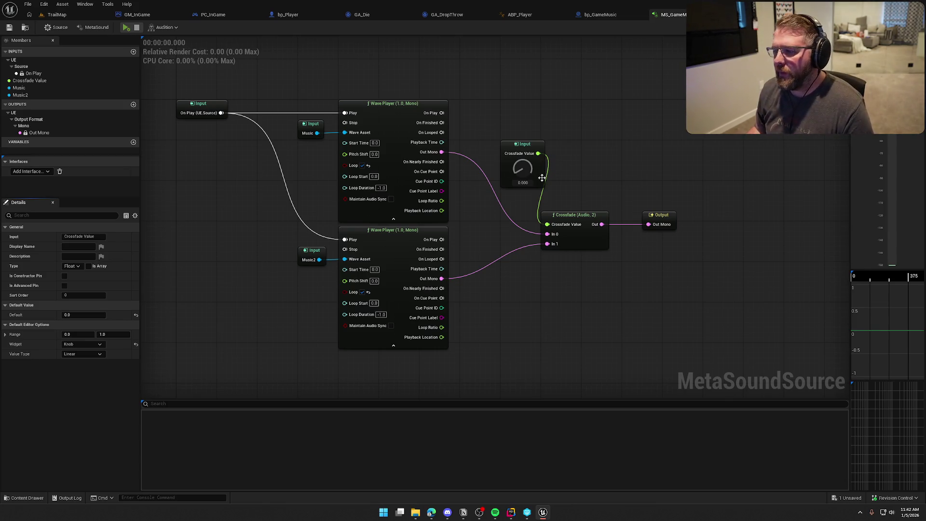
{"action": "mouse_move", "coordinate": [522, 169]}
{"action": "left_mouse_down"}
{"action": "mouse_move", "coordinate": [527, 83]}
{"action": "mouse_move", "coordinate": [516, 201]}
{"action": "mouse_move", "coordinate": [525, 66]}
{"action": "mouse_move", "coordinate": [506, 244]}
{"action": "mouse_move", "coordinate": [508, 66]}
{"action": "mouse_move", "coordinate": [522, 229]}
{"action": "mouse_move", "coordinate": [517, 48]}
{"action": "mouse_move", "coordinate": [517, 249]}
{"action": "left_mouse_up"}
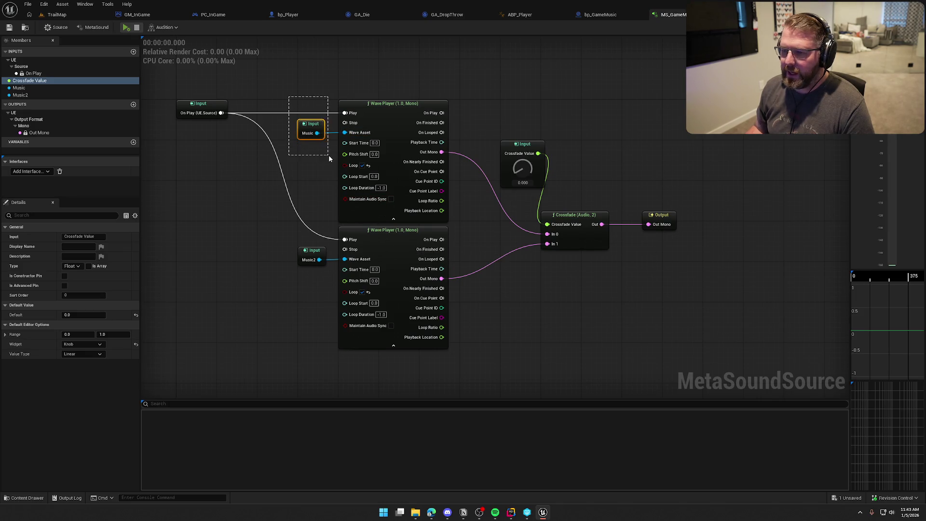
{"action": "left_click_drag", "start_coordinate": [329, 155], "coordinate": [328, 156]}
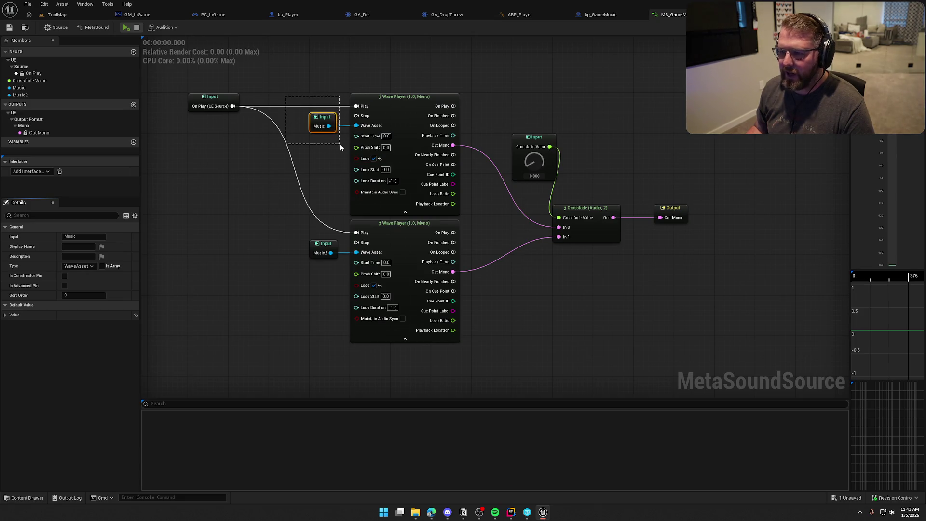
{"action": "left_click_drag", "start_coordinate": [340, 147], "coordinate": [342, 147]}
{"action": "left_click_drag", "start_coordinate": [295, 213], "coordinate": [340, 285]}
{"action": "left_click", "coordinate": [302, 276]}
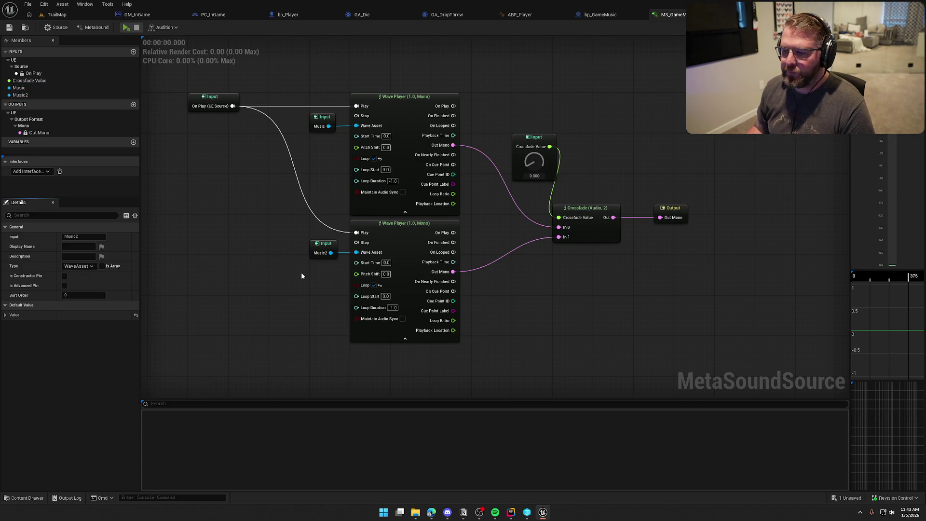
{"action": "mouse_move", "coordinate": [302, 276]}
{"action": "left_mouse_down"}
{"action": "mouse_move", "coordinate": [331, 271]}
{"action": "mouse_move", "coordinate": [307, 274]}
{"action": "left_mouse_up"}
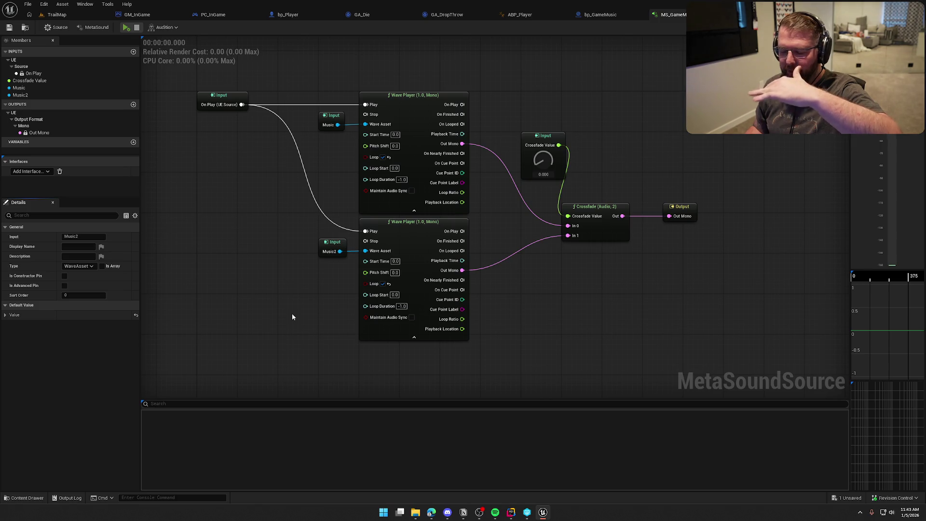
{"action": "left_click", "coordinate": [332, 253]}
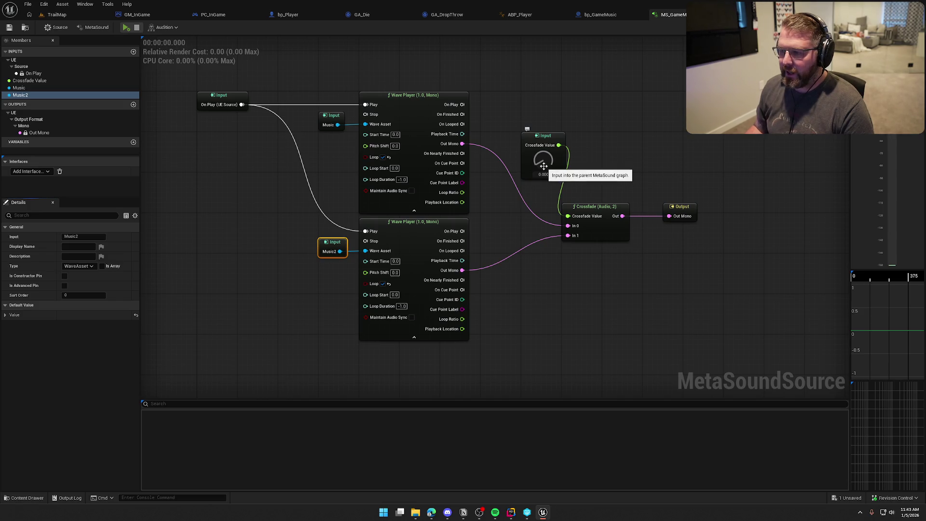
{"action": "left_click_drag", "start_coordinate": [543, 160], "coordinate": [554, 63]}
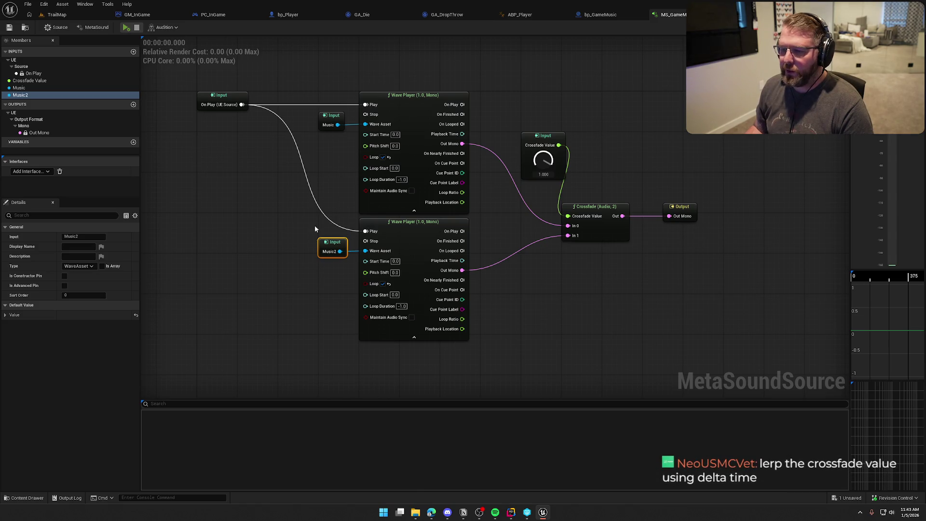
{"action": "left_click", "coordinate": [332, 120]}
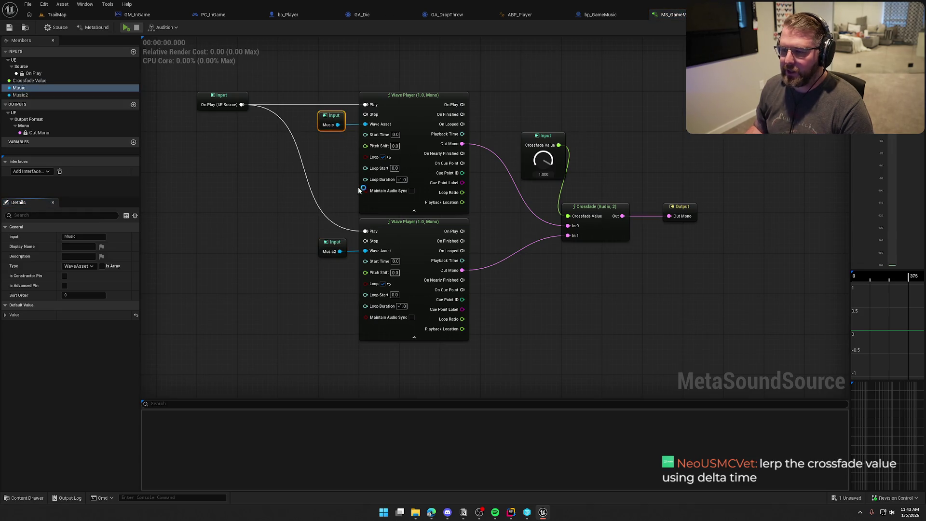
{"action": "left_click_drag", "start_coordinate": [545, 158], "coordinate": [554, 287]}
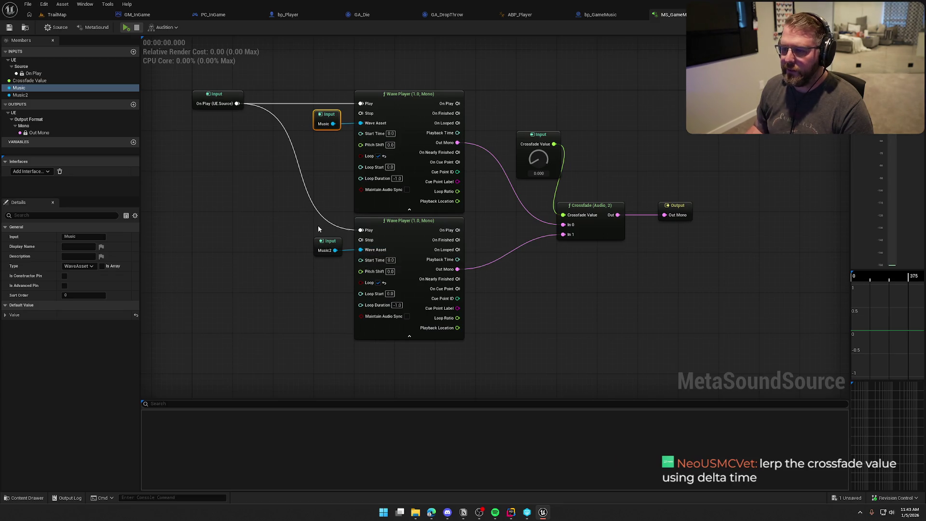
- Place On Play between the players and drag the Crossfade Value knob to 0.0
{"action": "left_click_drag", "start_coordinate": [217, 94], "coordinate": [217, 175]}
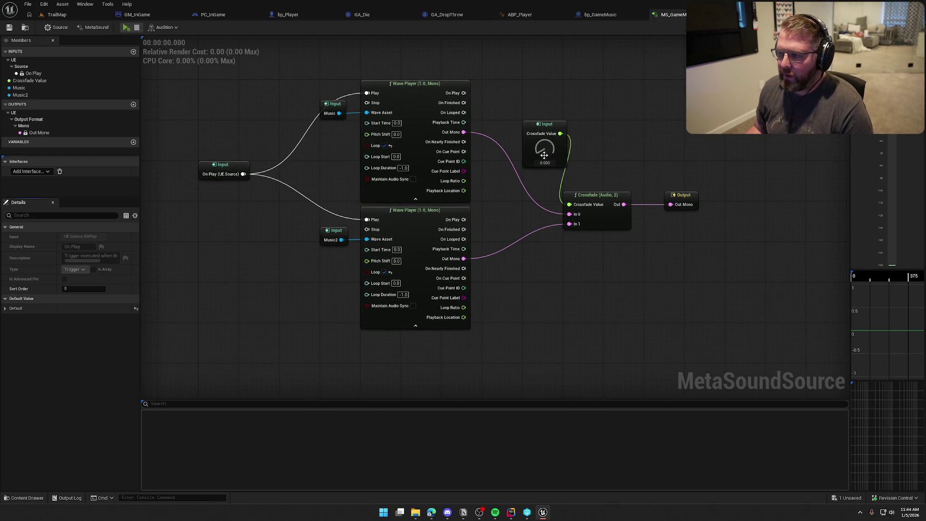
{"action": "mouse_move", "coordinate": [543, 153]}
{"action": "left_mouse_down"}
{"action": "mouse_move", "coordinate": [548, 53]}
{"action": "mouse_move", "coordinate": [537, 268]}
{"action": "left_mouse_up"}
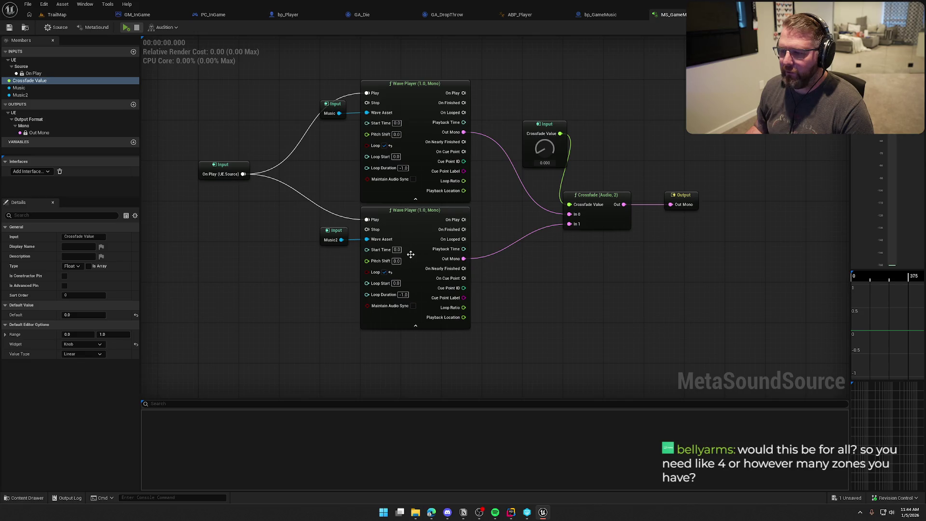
{"action": "left_click_drag", "start_coordinate": [544, 150], "coordinate": [545, 68]}
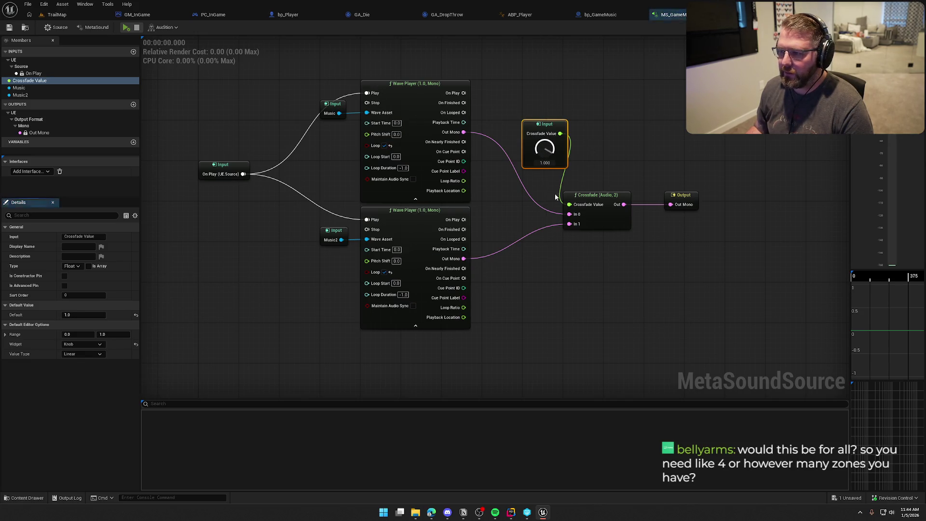
{"action": "left_click_drag", "start_coordinate": [545, 149], "coordinate": [535, 257]}
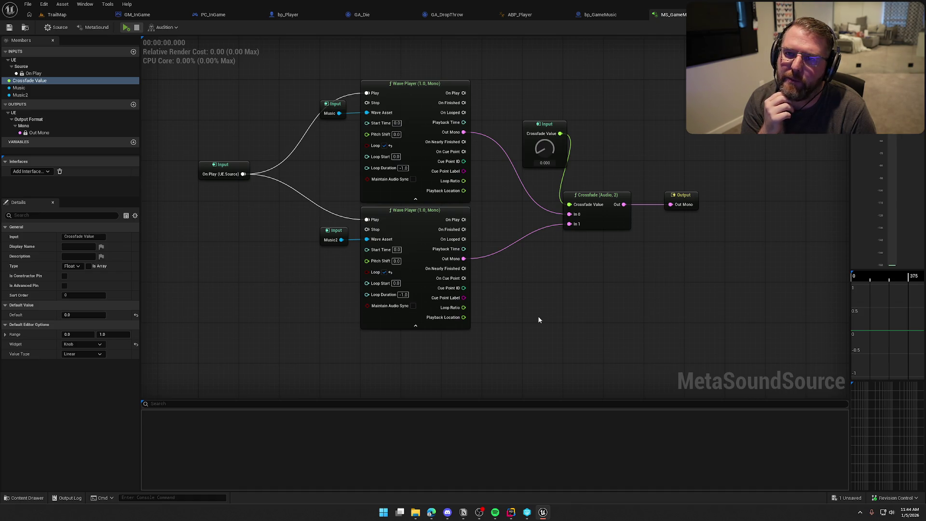
- Add an MS_GameMusic Audio component named GameMusic to bp_GameMusic and compile
{"action": "left_click_drag", "start_coordinate": [539, 319], "coordinate": [534, 306]}
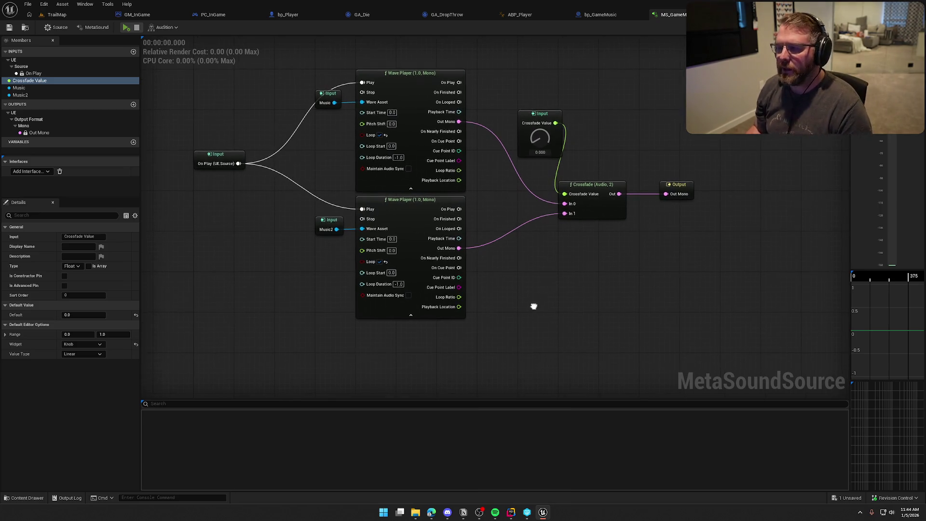
{"action": "left_click", "coordinate": [601, 15]}
{"action": "left_click_drag", "start_coordinate": [379, 213], "coordinate": [409, 225]}
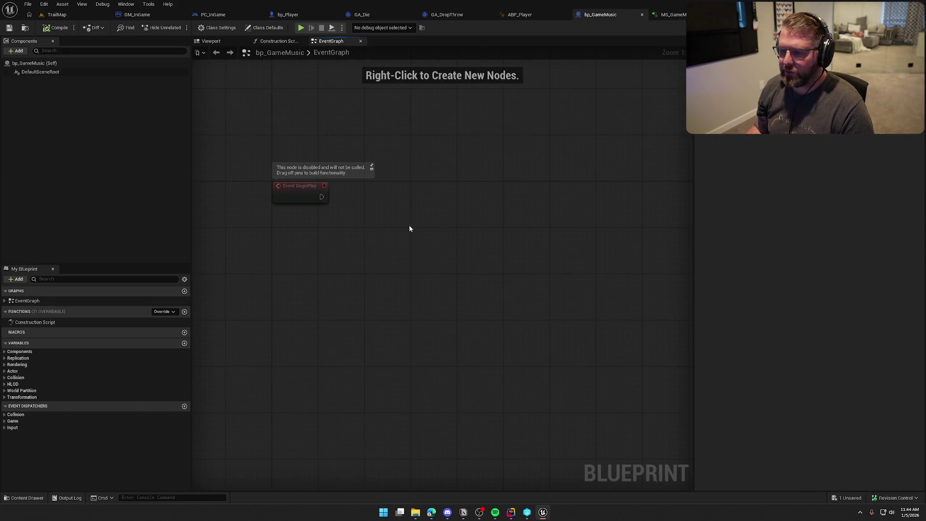
{"action": "left_click", "coordinate": [16, 51]}
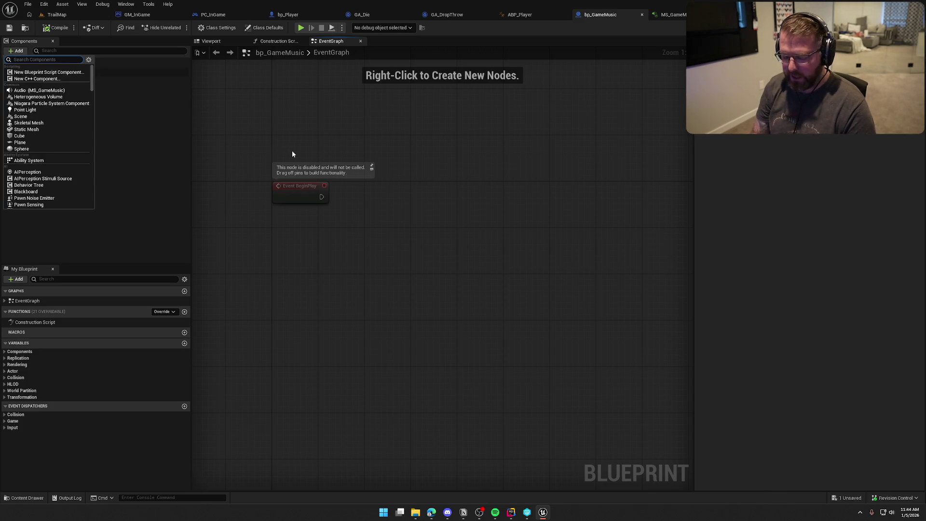
{"action": "type", "text": "audio"}
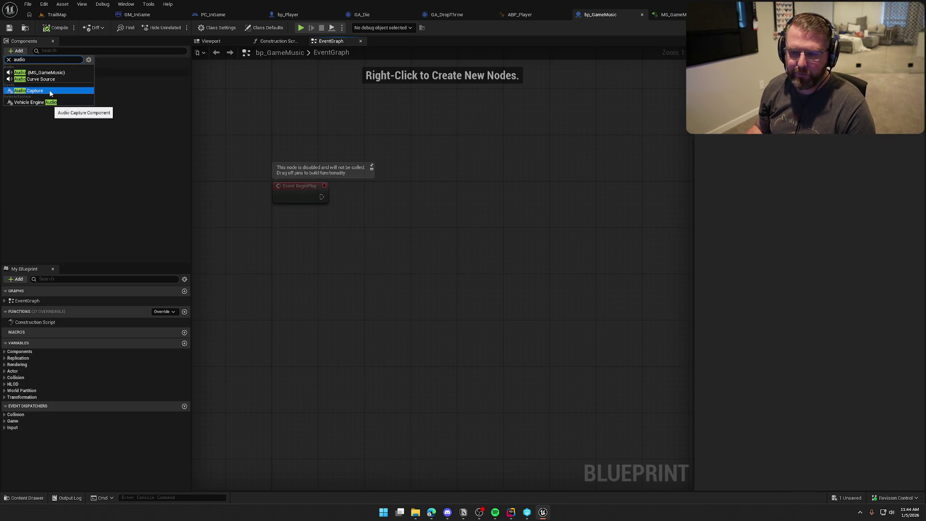
{"action": "left_click", "coordinate": [48, 73]}
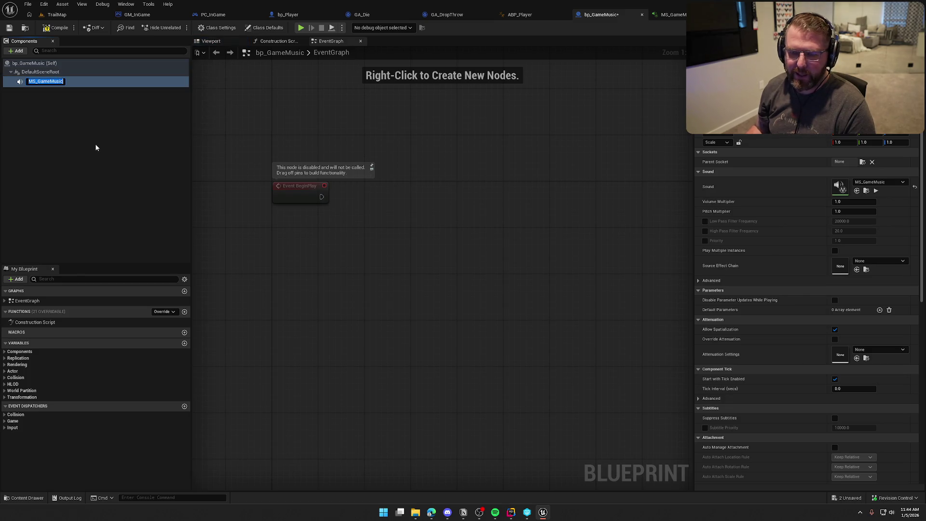
{"action": "type", "text": "GameMusic"}
{"action": "key", "text": "Return"}
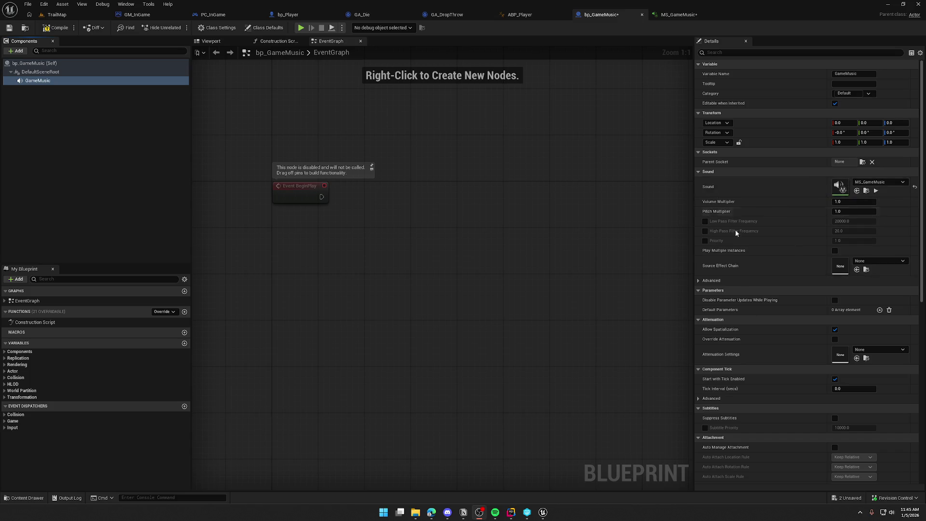
{"action": "left_click", "coordinate": [56, 27]}
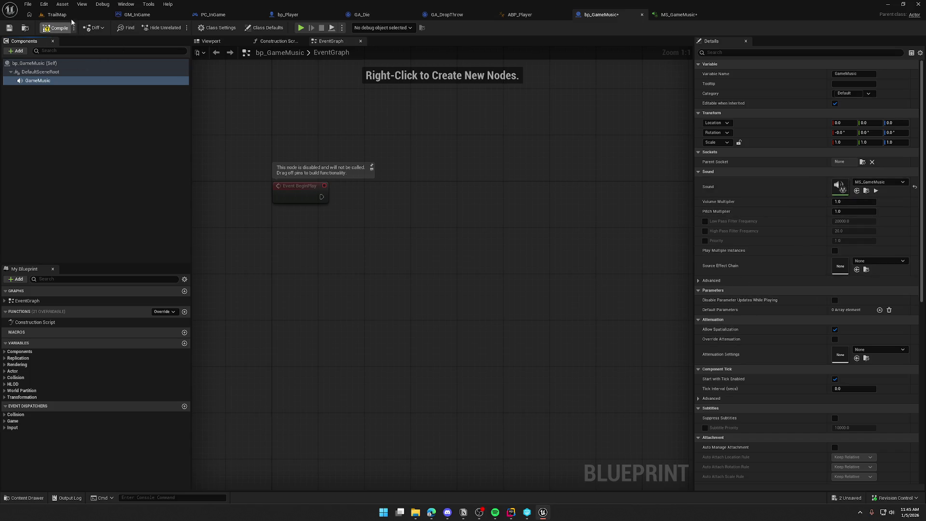
{"action": "left_click", "coordinate": [213, 15]}
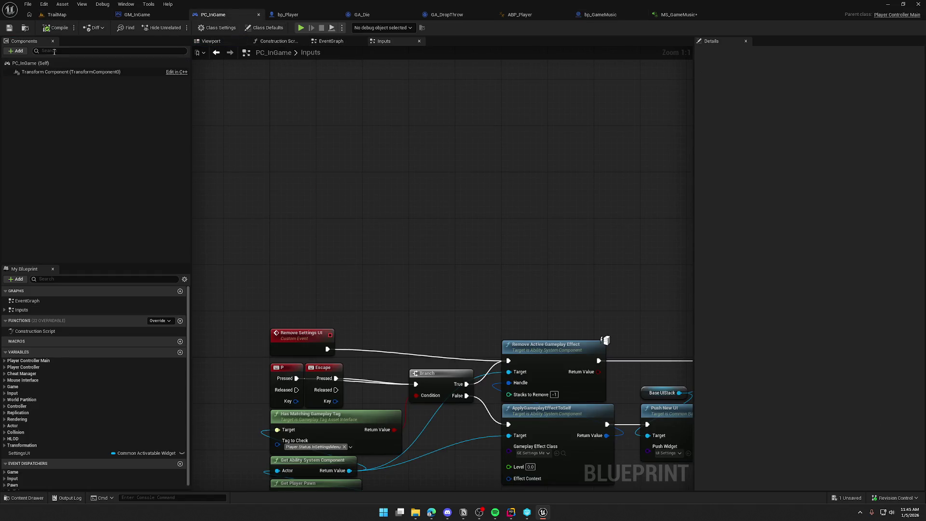
- Drag bp_GameMusic from the Content Drawer into the TrailMap level
{"action": "left_click", "coordinate": [57, 15]}
{"action": "key", "text": "alt+Tab"}
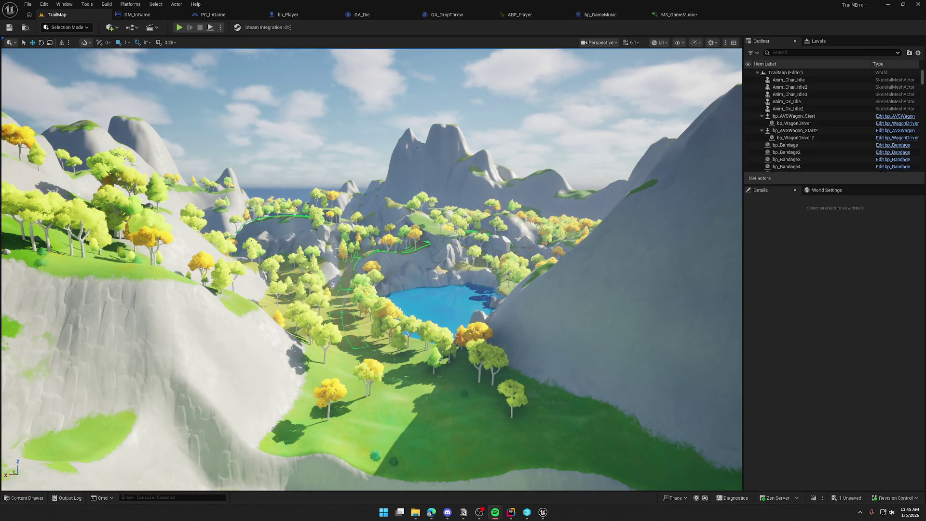
{"action": "key", "text": "ctrl+space"}
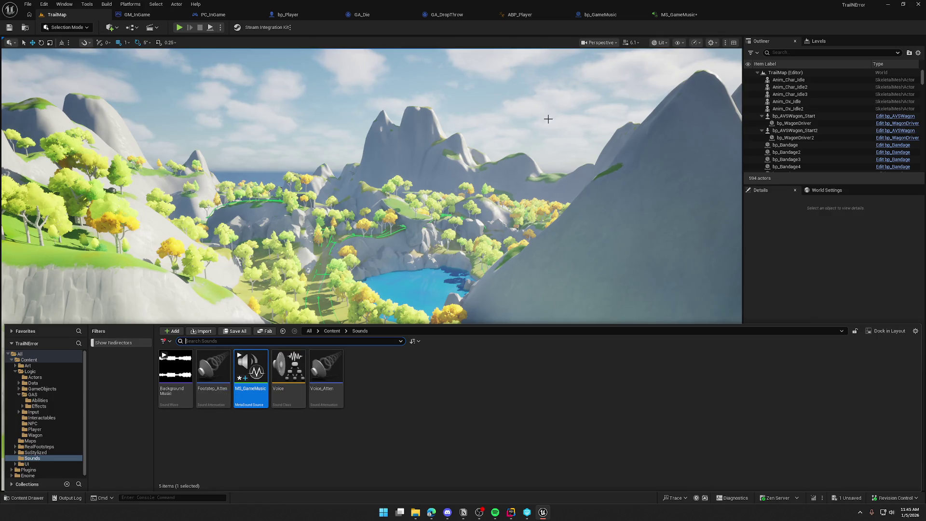
{"action": "left_click", "coordinate": [600, 14]}
{"action": "left_click", "coordinate": [57, 14]}
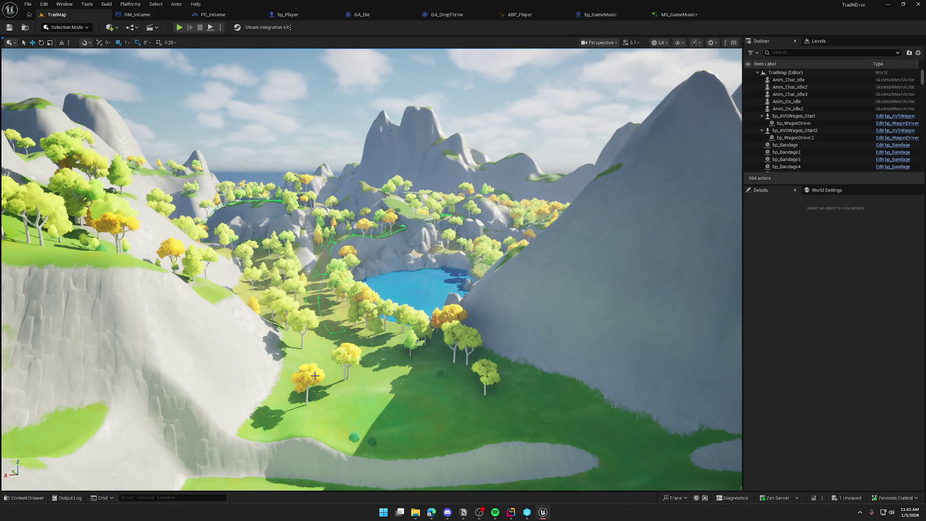
{"action": "key", "text": "ctrl+space"}
{"action": "left_click_drag", "start_coordinate": [174, 374], "coordinate": [626, 272]}
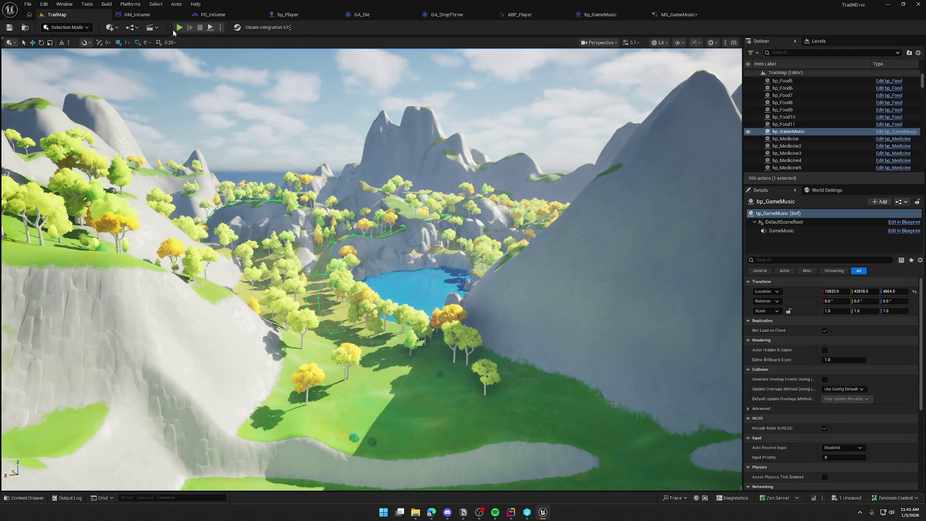
- Play the game in the editor, walk forward, then stop the session
{"action": "key", "text": "alt+p"}
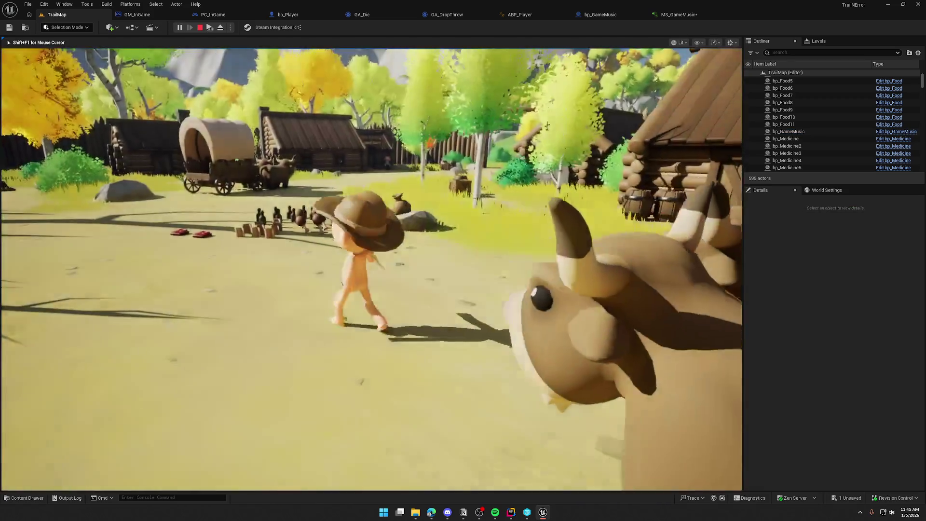
{"action": "key", "text": "w"}
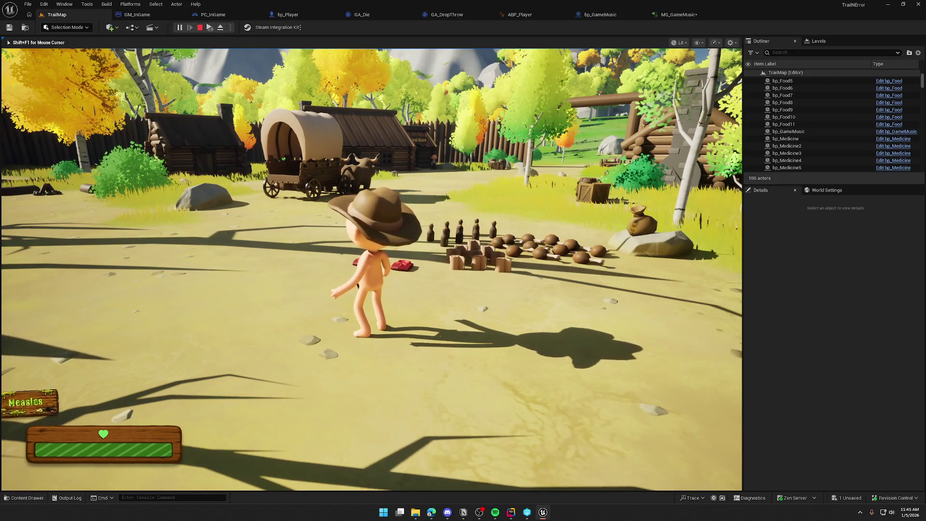
{"action": "key", "text": "Escape"}
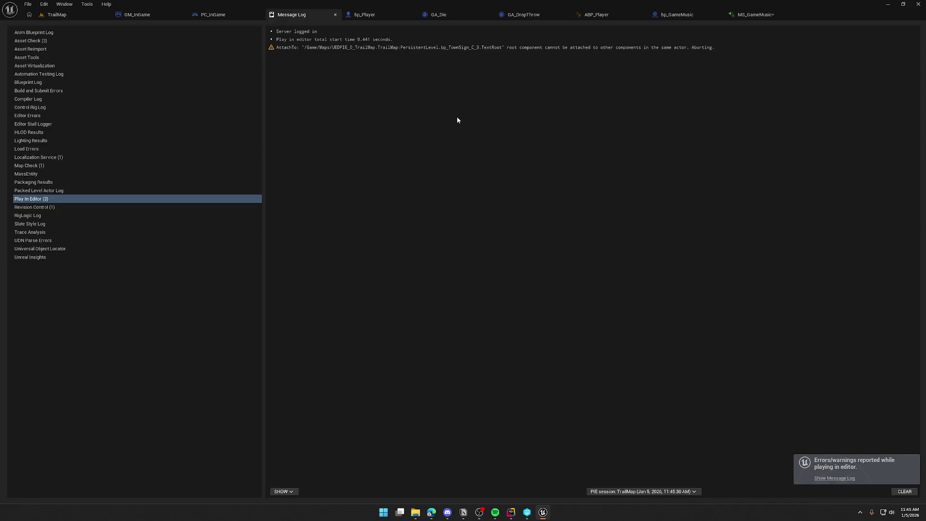
- Return to the MS_GameMusic graph and inspect the Music and Music2 input nodes
{"action": "left_click", "coordinate": [336, 15]}
{"action": "left_click", "coordinate": [681, 17]}
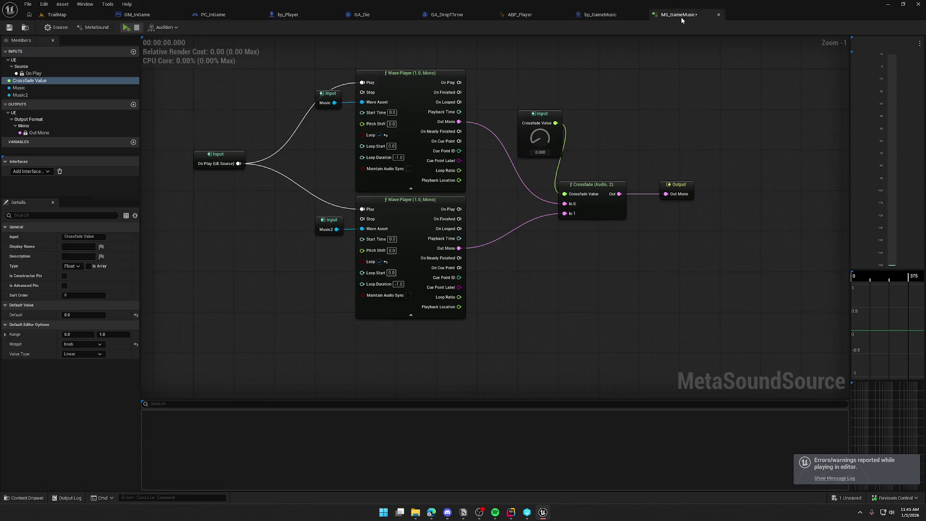
{"action": "left_click_drag", "start_coordinate": [309, 85], "coordinate": [719, 337]}
{"action": "left_click", "coordinate": [559, 316]}
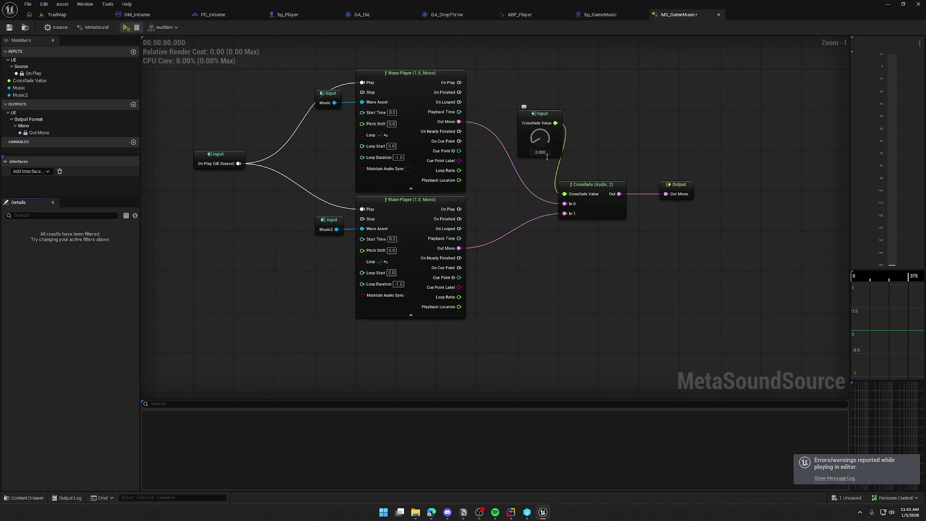
{"action": "left_click", "coordinate": [326, 94]}
{"action": "left_click_drag", "start_coordinate": [322, 159], "coordinate": [350, 168]}
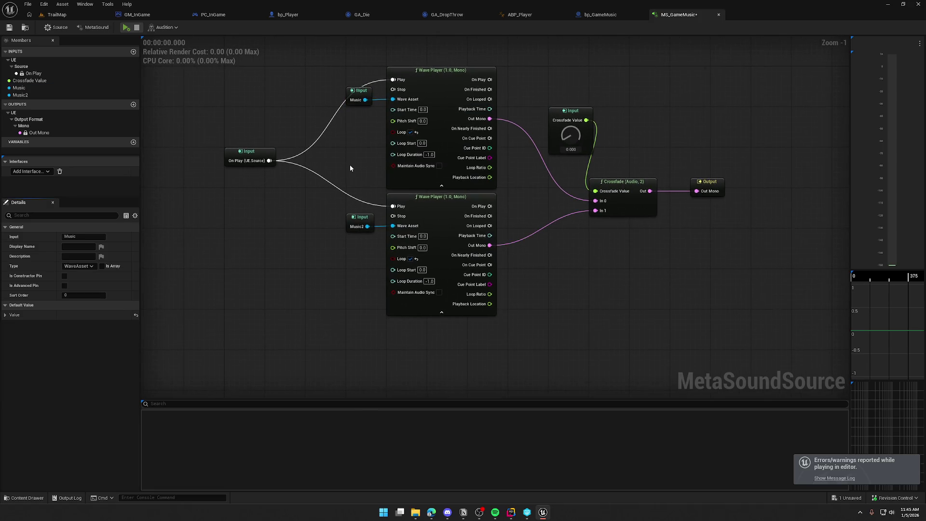
{"action": "left_click", "coordinate": [359, 222]}
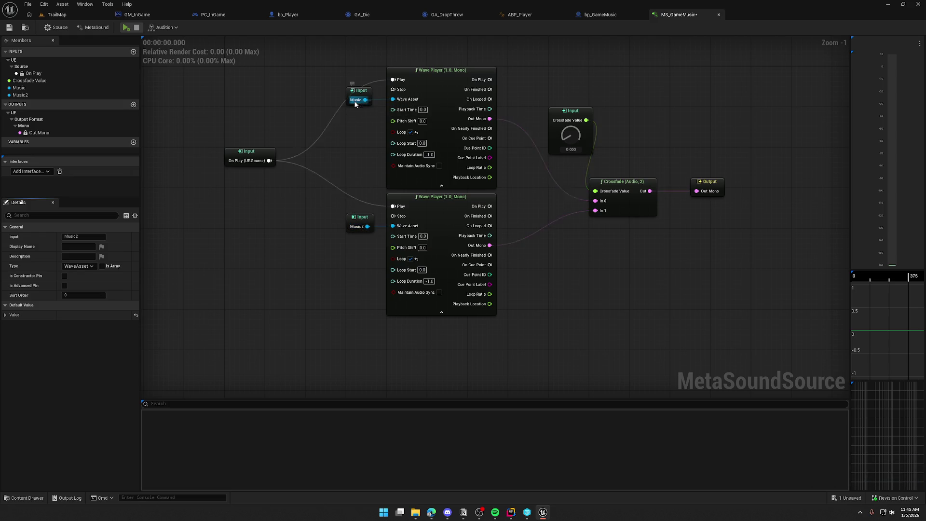
- Rename the inputs Music to PrimaryMusic and Music2 to SecondaryMusic, then save
{"action": "left_click", "coordinate": [22, 89]}
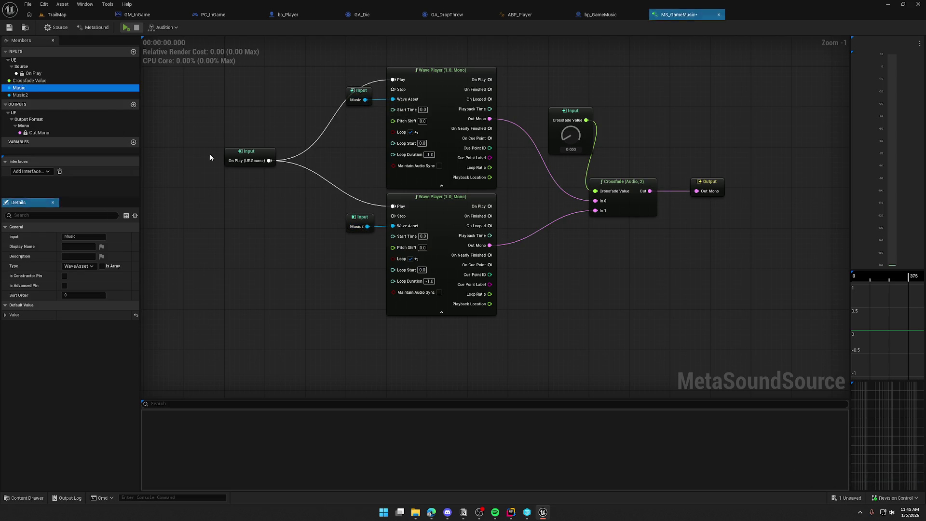
{"action": "type", "text": "PrimaryMusic"}
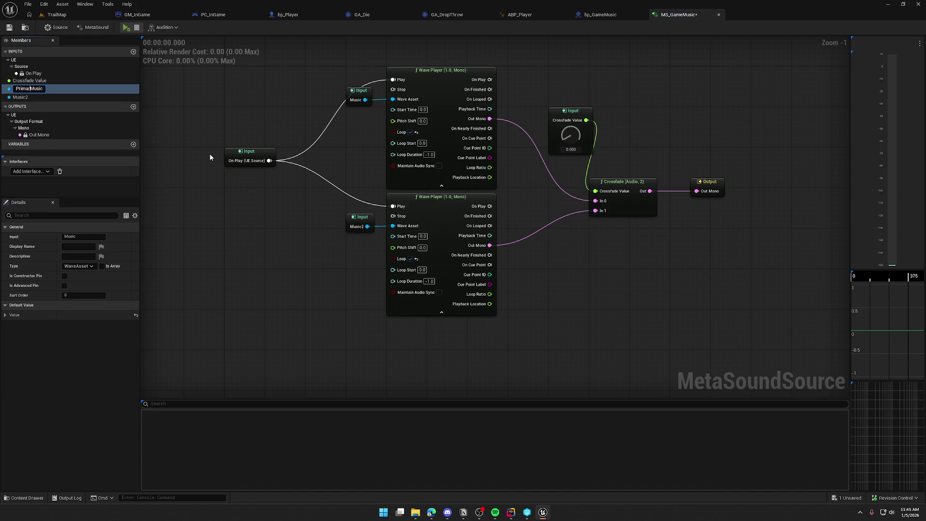
{"action": "key", "text": "Return"}
{"action": "left_click", "coordinate": [22, 88]}
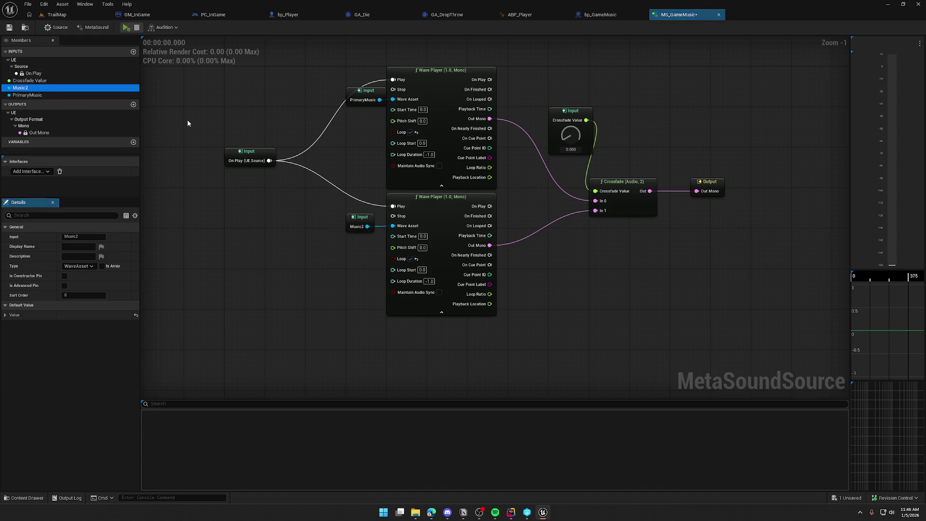
{"action": "key", "text": "F2"}
{"action": "type", "text": "Music"}
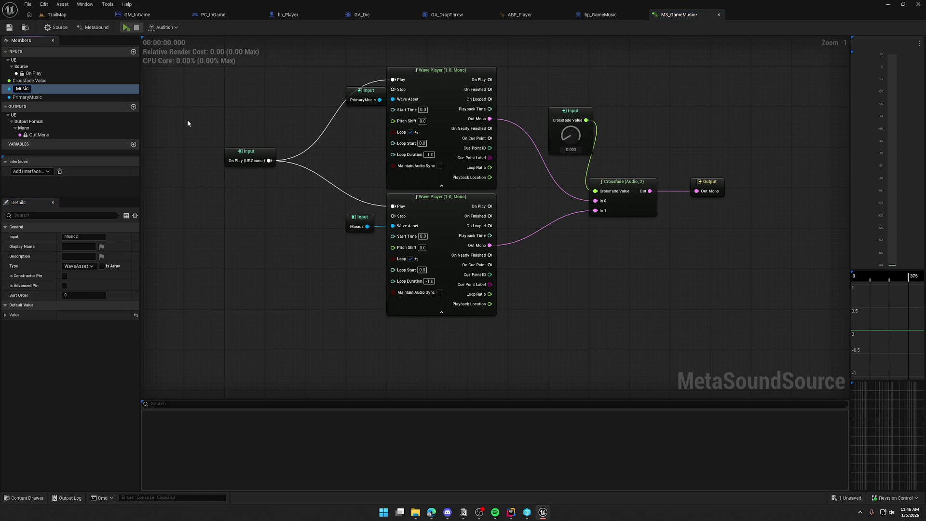
{"action": "type", "text": "Secondary"}
{"action": "key", "text": "Return"}
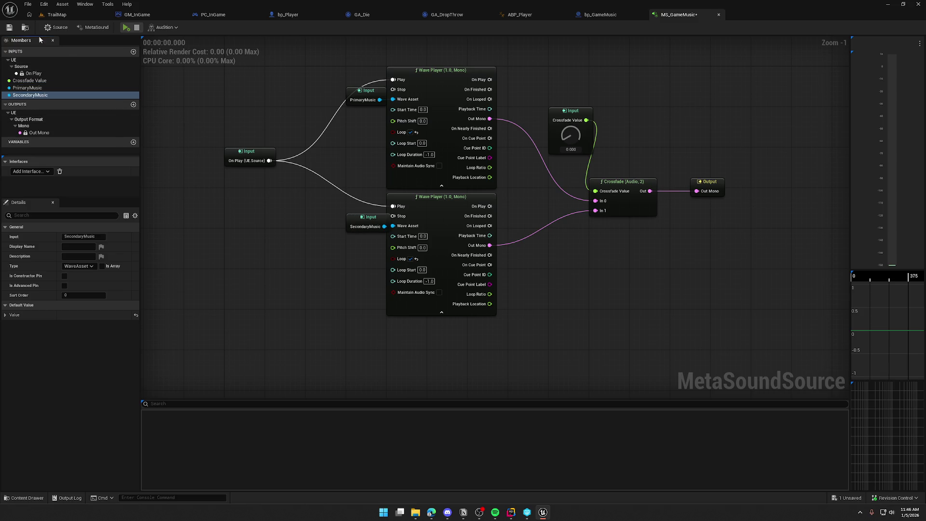
{"action": "key", "text": "ctrl+s"}
- Nudge both music input nodes left and save the MetaSound
{"action": "mouse_move", "coordinate": [353, 145]}
{"action": "left_mouse_down"}
{"action": "mouse_move", "coordinate": [314, 205]}
{"action": "mouse_move", "coordinate": [366, 257]}
{"action": "left_mouse_up"}
{"action": "key", "text": "shift+a"}
{"action": "key", "text": "Left"}
{"action": "key", "text": "Left"}
{"action": "key", "text": "Left"}
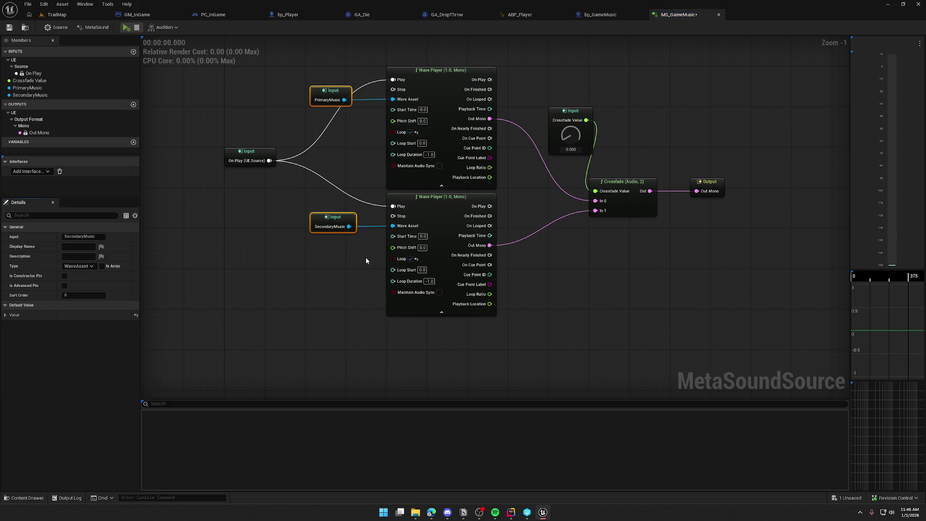
{"action": "left_click", "coordinate": [303, 68]}
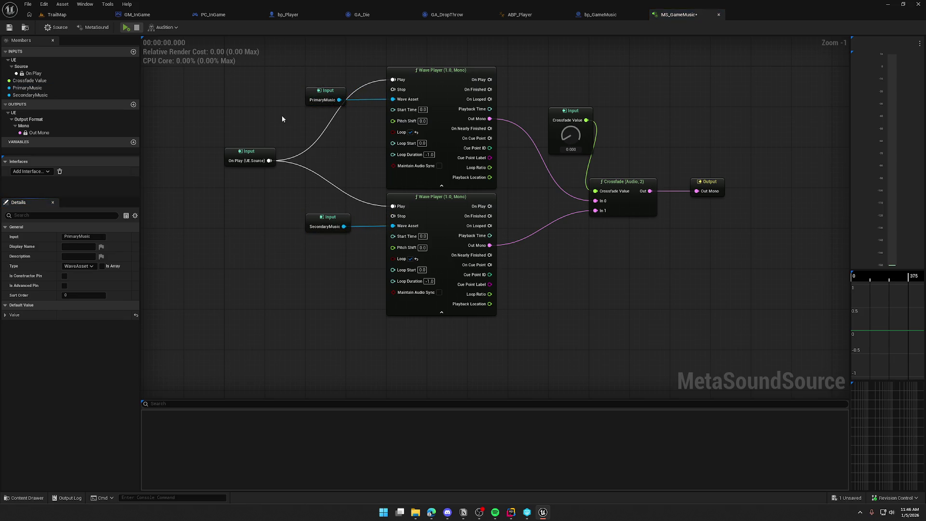
{"action": "left_click", "coordinate": [10, 27]}
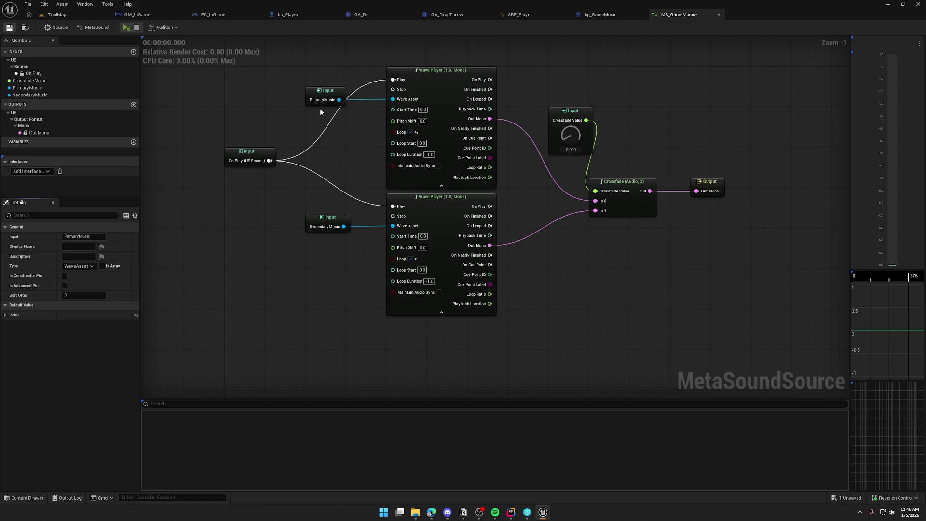
{"action": "left_click", "coordinate": [609, 15]}
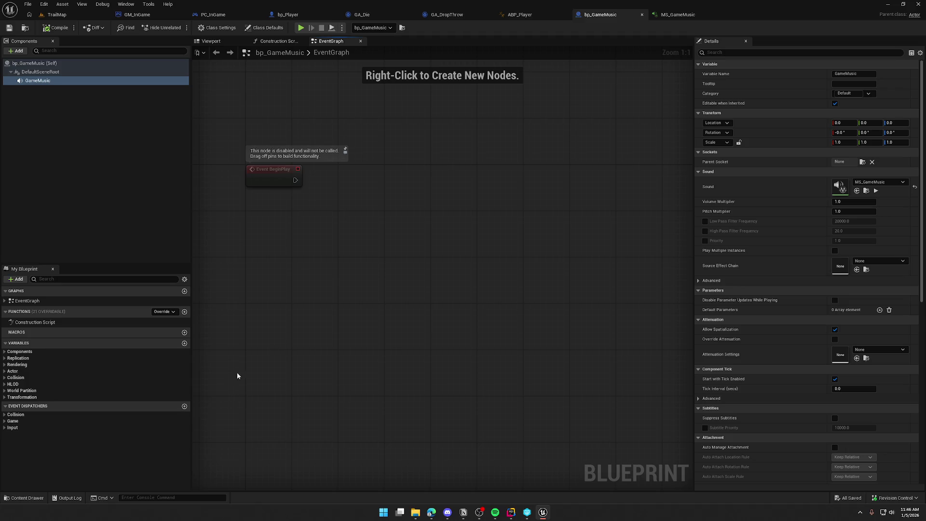
- In Rider, open TrailNErrorData.h and add blank lines after the EGamePhase enum
{"action": "left_click", "coordinate": [510, 512]}
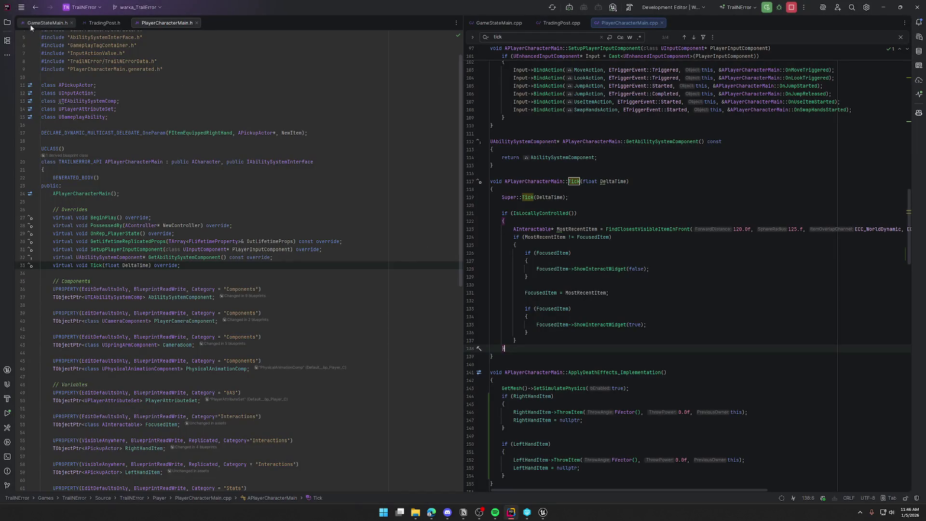
{"action": "scroll", "coordinate": [128, 133], "scroll_direction": "up", "scroll_amount": 1}
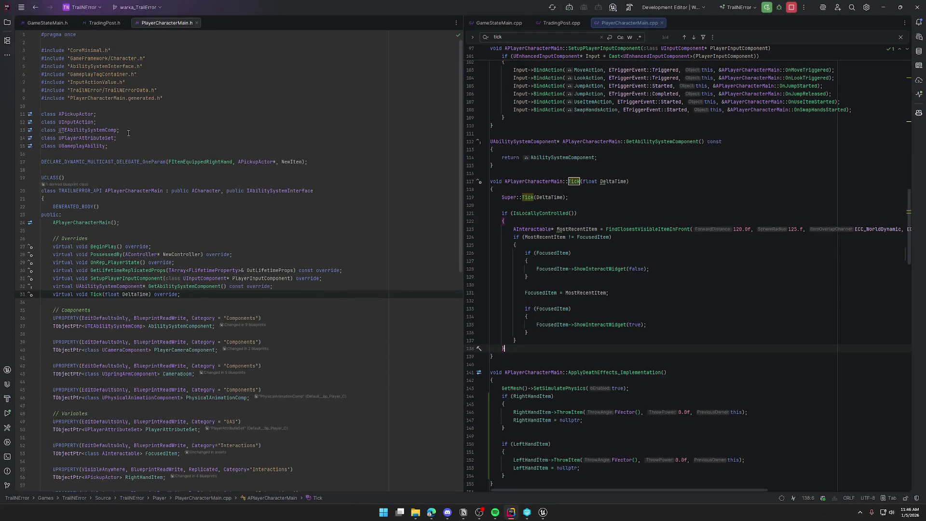
{"action": "left_click", "coordinate": [131, 90], "text": "ctrl"}
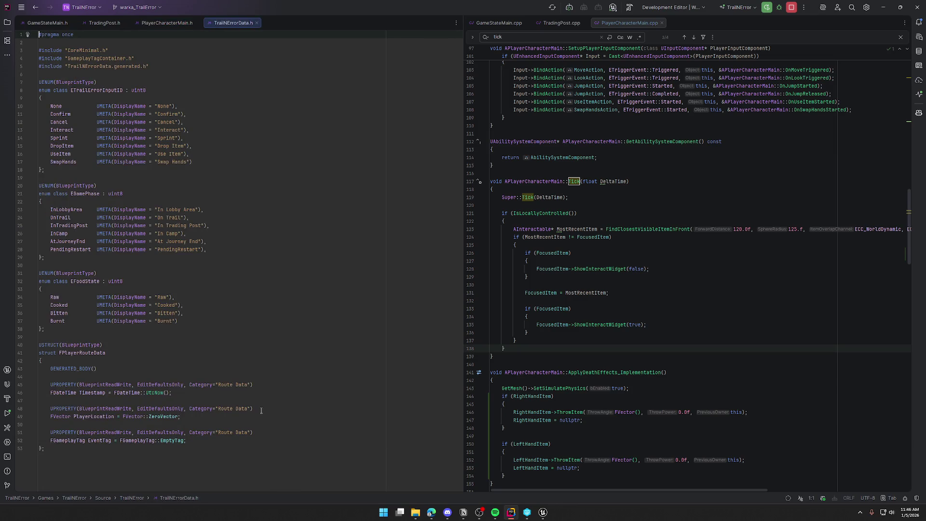
{"action": "left_click", "coordinate": [70, 331]}
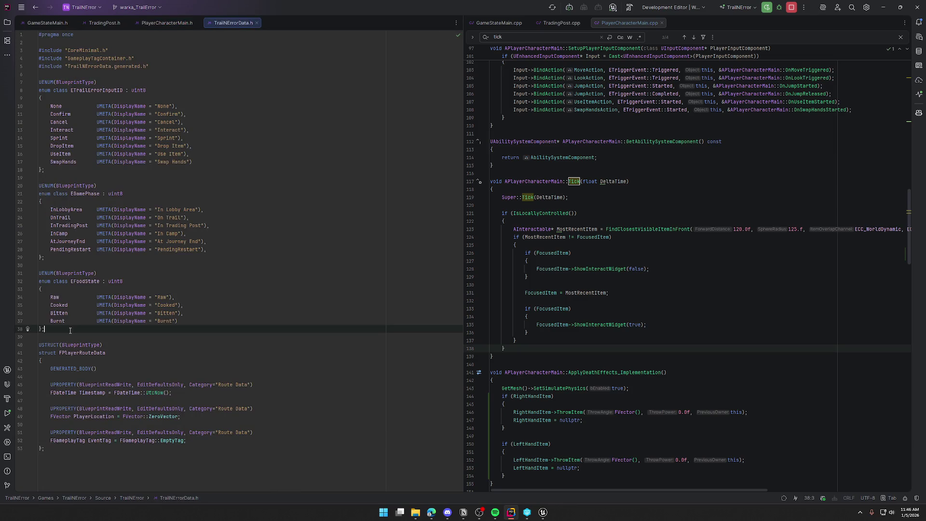
{"action": "left_click", "coordinate": [55, 257]}
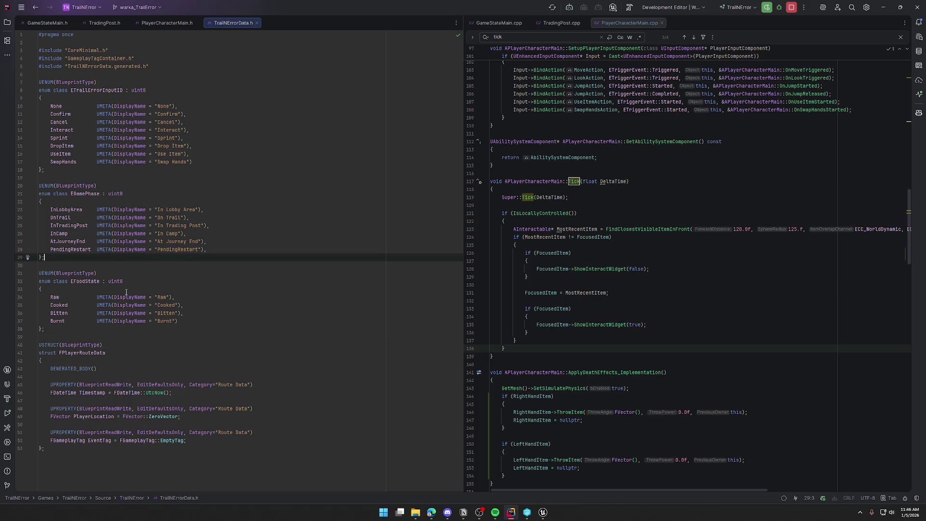
{"action": "key", "text": "Return"}
{"action": "key", "text": "Return"}
- Declare a UENUM(BlueprintType) enum class EGameLocation : uint8
{"action": "type", "text": "UR"}
{"action": "key", "text": "BackSpace"}
{"action": "type", "text": "ENUM"}
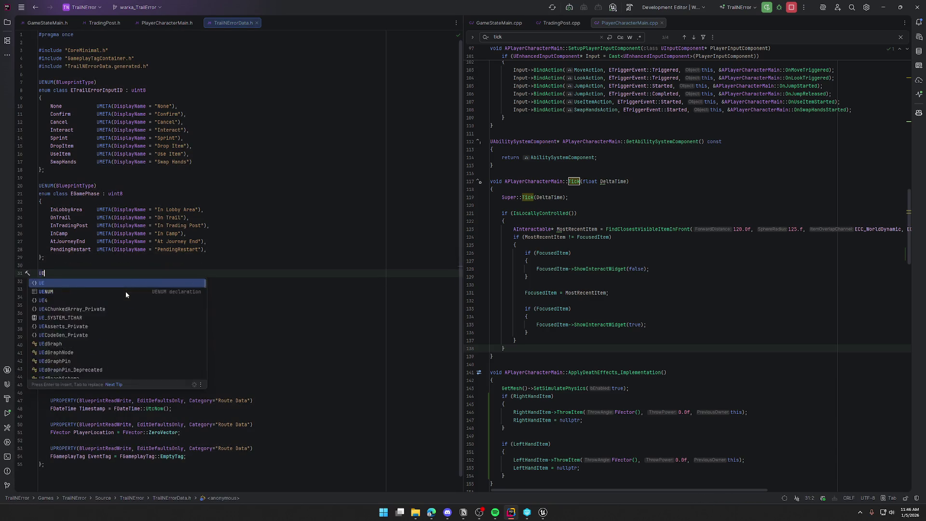
{"action": "key", "text": "Tab"}
{"action": "key", "text": "Return"}
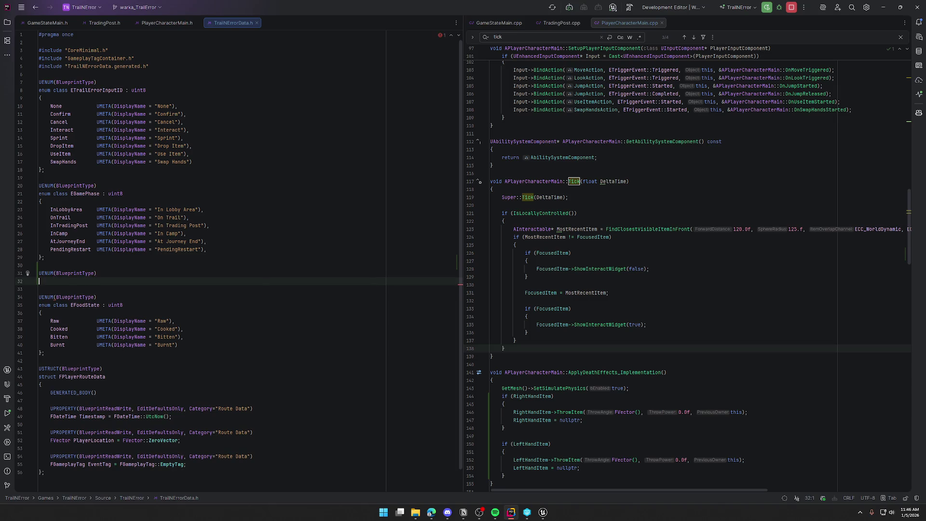
{"action": "type", "text": "enum cal"}
{"action": "type", "text": "ass E"}
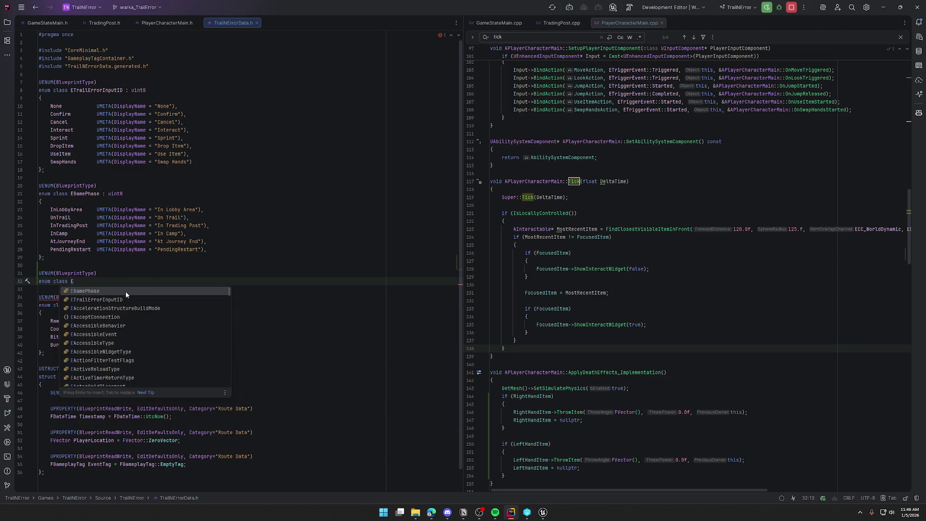
{"action": "type", "text": "GameLocation"}
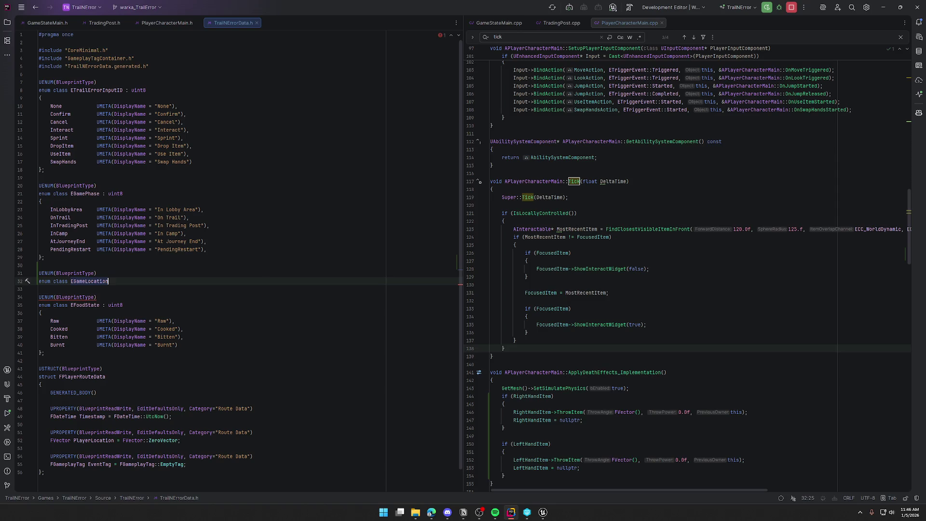
{"action": "key", "text": "BackSpace"}
{"action": "key", "text": "BackSpace"}
{"action": "key", "text": "BackSpace"}
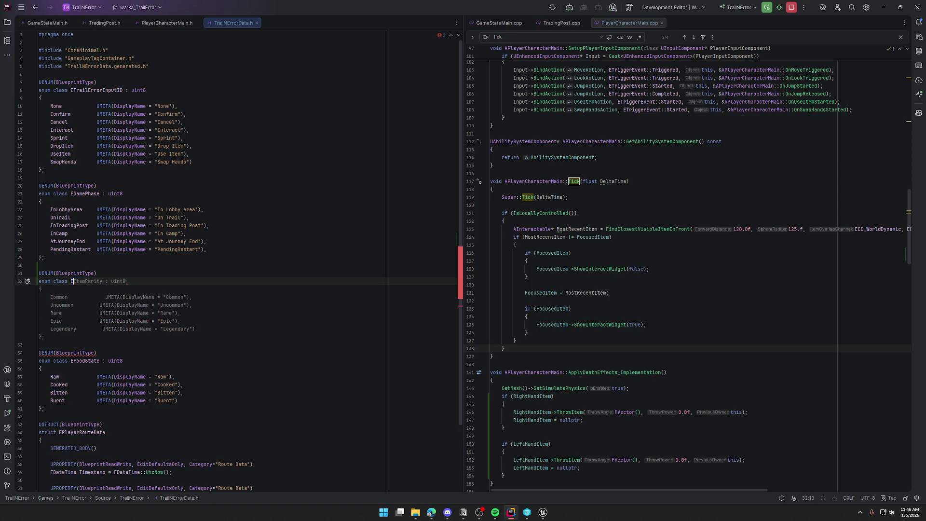
{"action": "key", "text": "ctrl+space"}
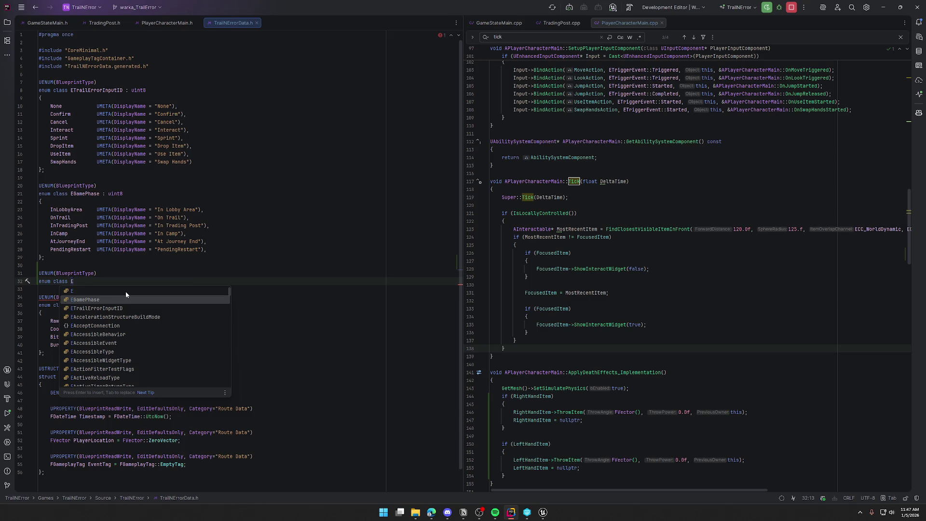
{"action": "type", "text": "GameLocation"}
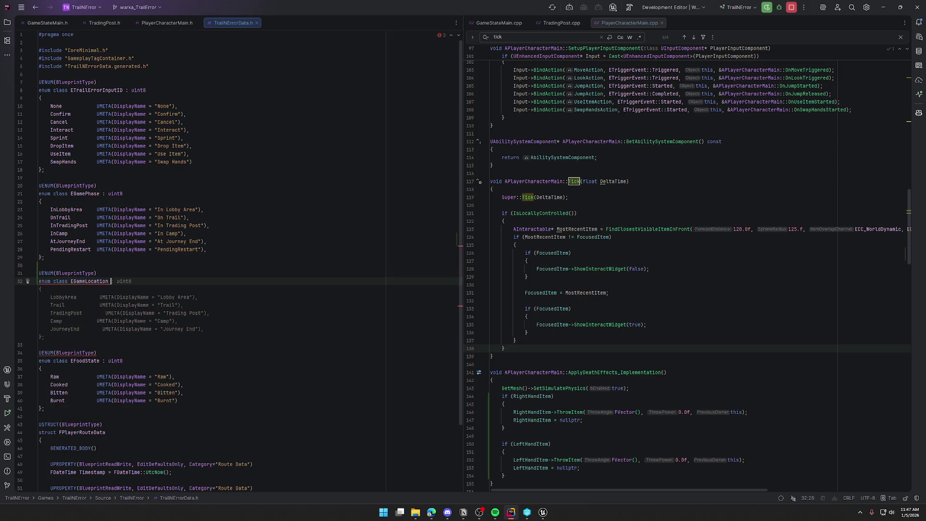
{"action": "key", "text": "Tab"}
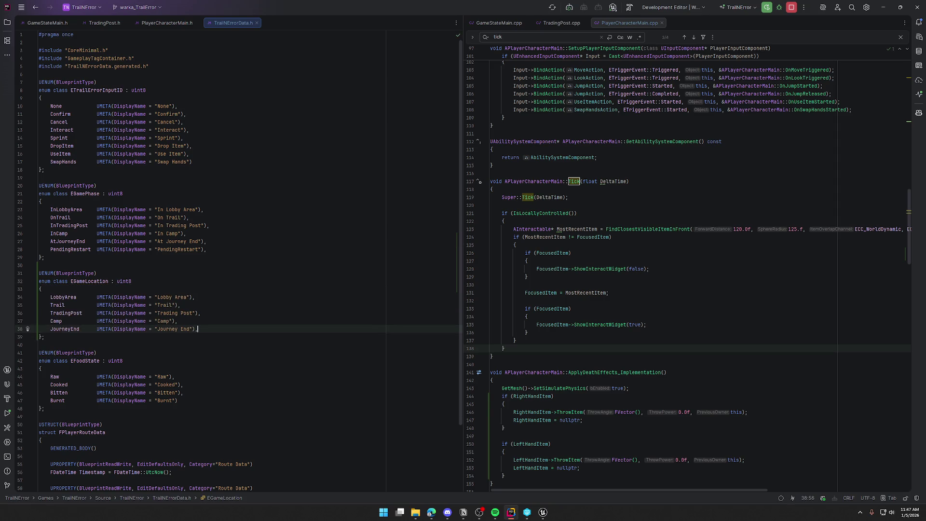
- Replace the placeholder entries with Forest, Plains and Desert UMETA entries
{"action": "key", "text": "shift+Up"}
{"action": "key", "text": "shift+Up"}
{"action": "key", "text": "shift+Up"}
{"action": "key", "text": "shift+Up"}
{"action": "key", "text": "shift+Home"}
{"action": "key", "text": "BackSpace"}
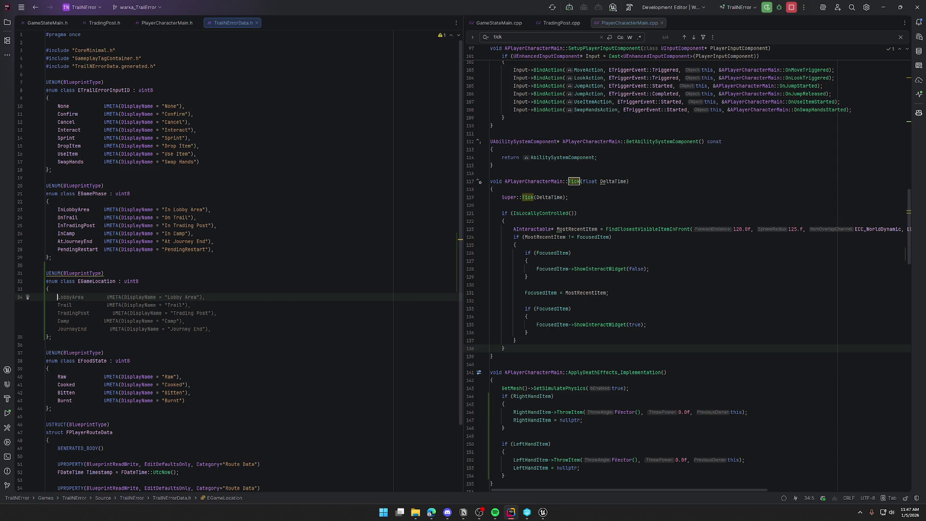
{"action": "type", "text": "Forest"}
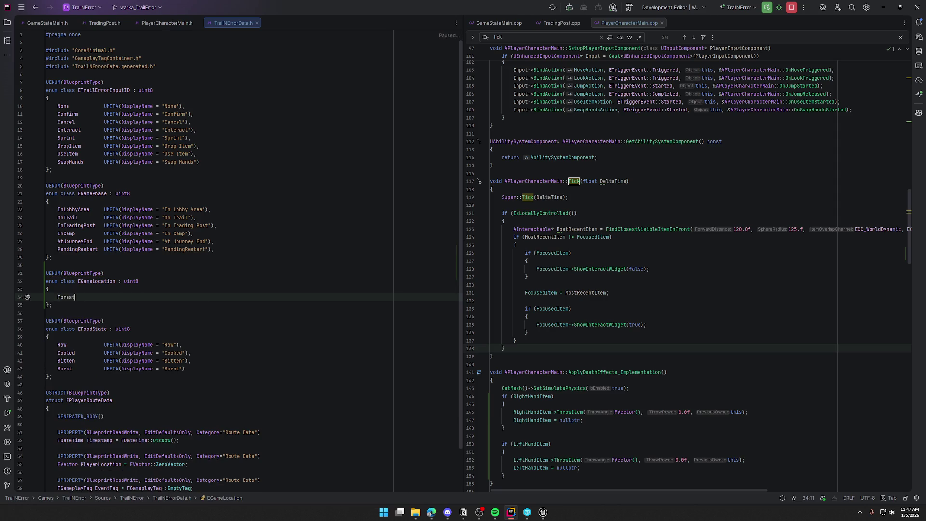
{"action": "key", "text": "Tab"}
{"action": "key", "text": "Return"}
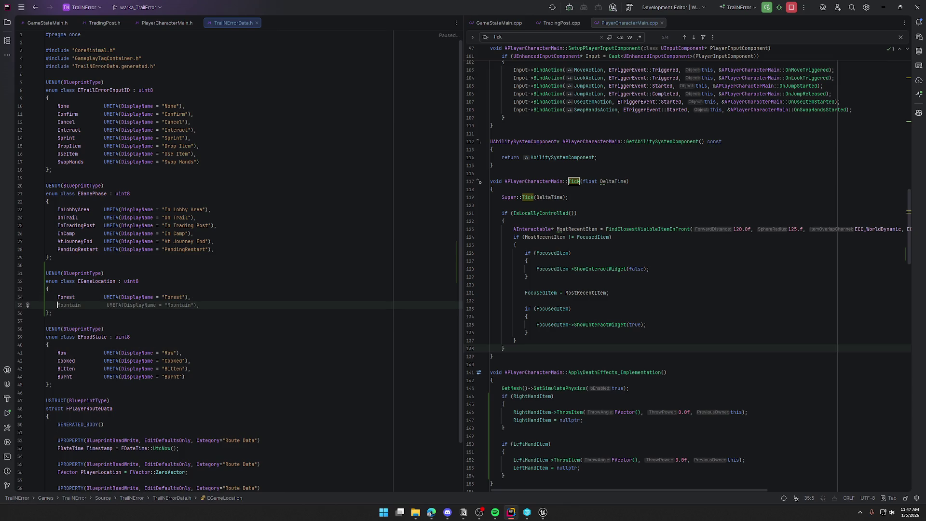
{"action": "type", "text": "Plains"}
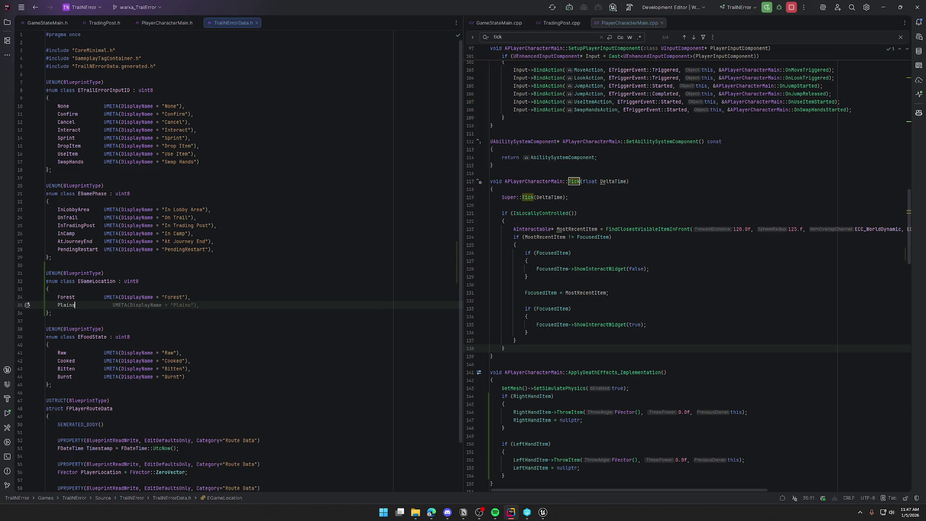
{"action": "key", "text": "Tab"}
{"action": "key", "text": "Return"}
{"action": "type", "text": "Des"}
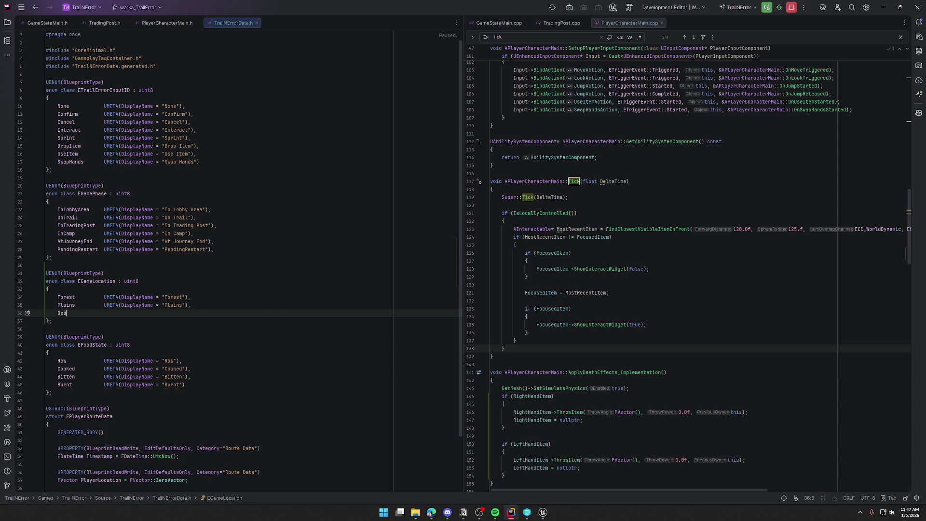
{"action": "type", "text": "ert"}
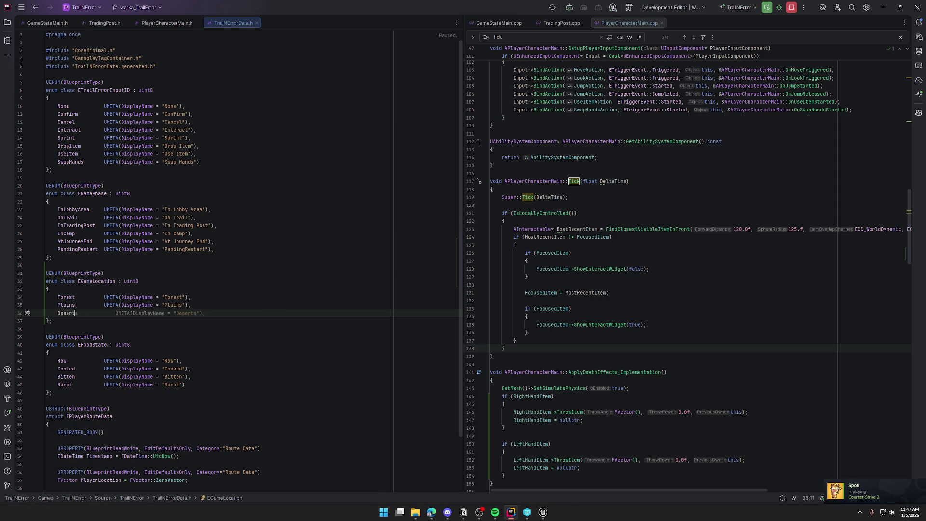
{"action": "key", "text": "BackSpace"}
{"action": "key", "text": "BackSpace"}
{"action": "key", "text": "BackSpace"}
{"action": "type", "text": "s"}
{"action": "type", "text": "ert"}
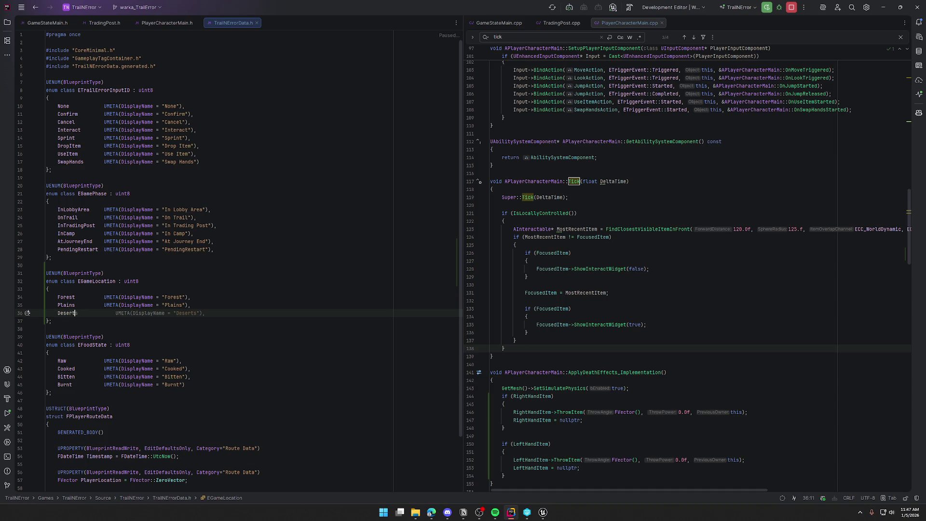
{"action": "key", "text": "Tab"}
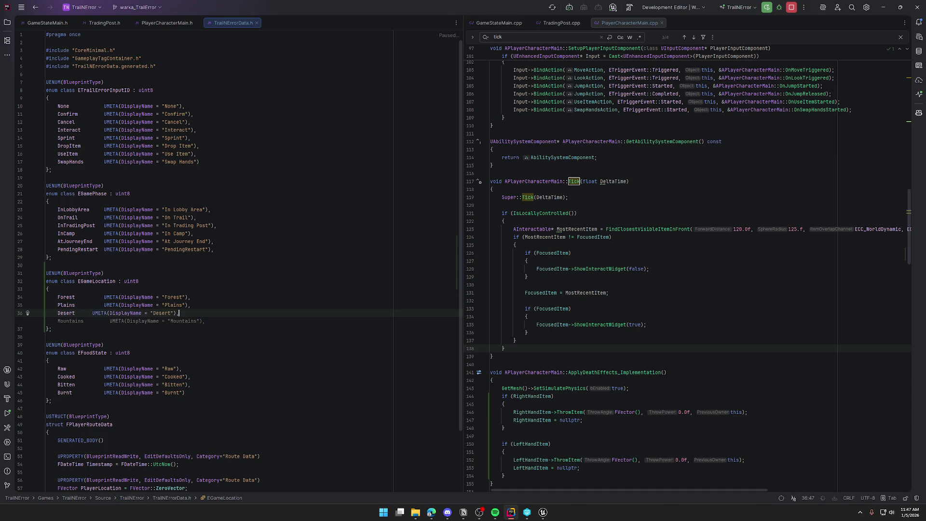
- Add Mountain and Victory entries, dropping the trailing comma after Victory
{"action": "left_click", "coordinate": [104, 313]}
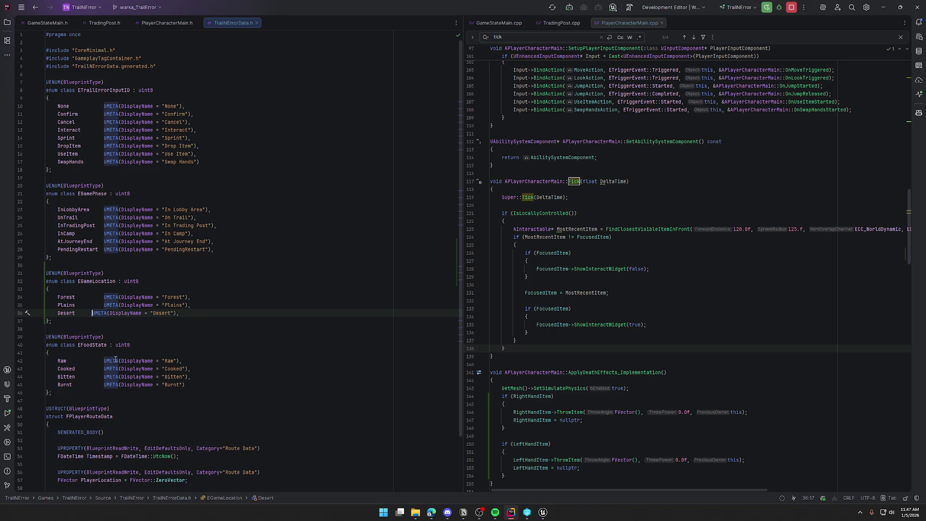
{"action": "left_click", "coordinate": [191, 313]}
{"action": "key", "text": "Return"}
{"action": "key", "text": "Tab"}
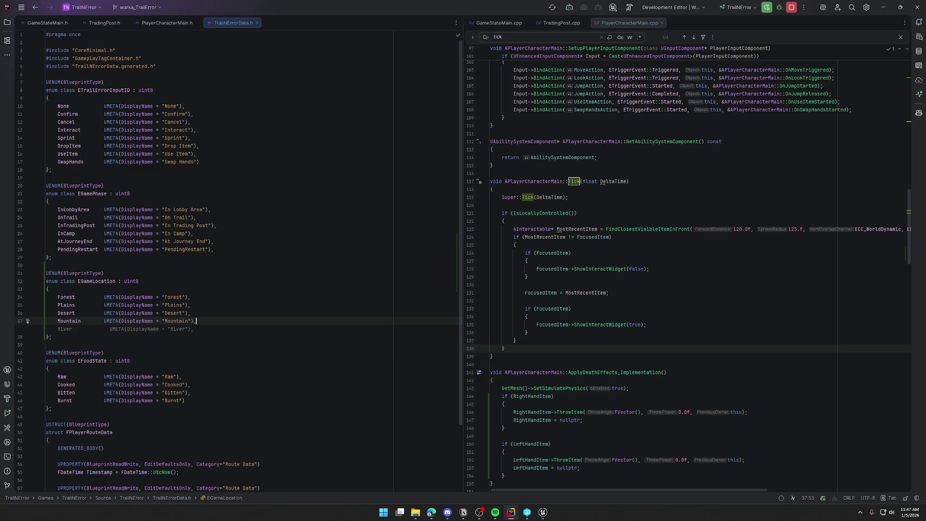
{"action": "key", "text": "Return"}
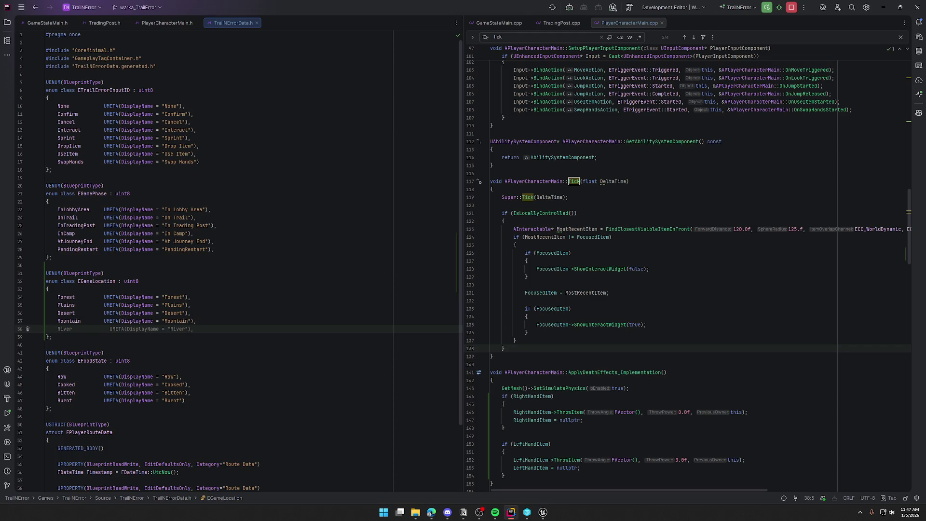
{"action": "type", "text": "Vic"}
{"action": "key", "text": "Tab"}
{"action": "key", "text": "BackSpace"}
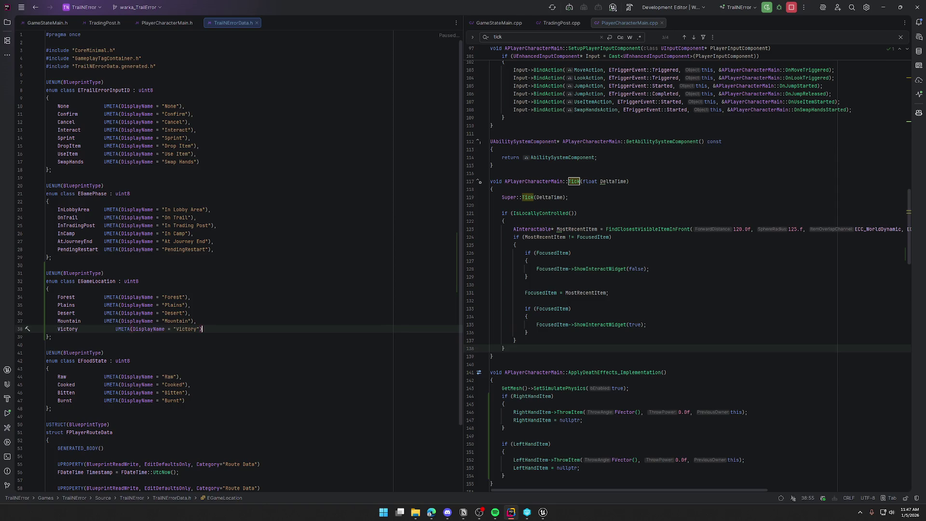
{"action": "key", "text": "ctrl+Left"}
{"action": "key", "text": "ctrl+Left"}
{"action": "key", "text": "ctrl+Left"}
{"action": "key", "text": "ctrl+Left"}
{"action": "key", "text": "ctrl+Left"}
{"action": "key", "text": "ctrl+Left"}
{"action": "key", "text": "BackSpace"}
{"action": "key", "text": "BackSpace"}
{"action": "key", "text": "BackSpace"}
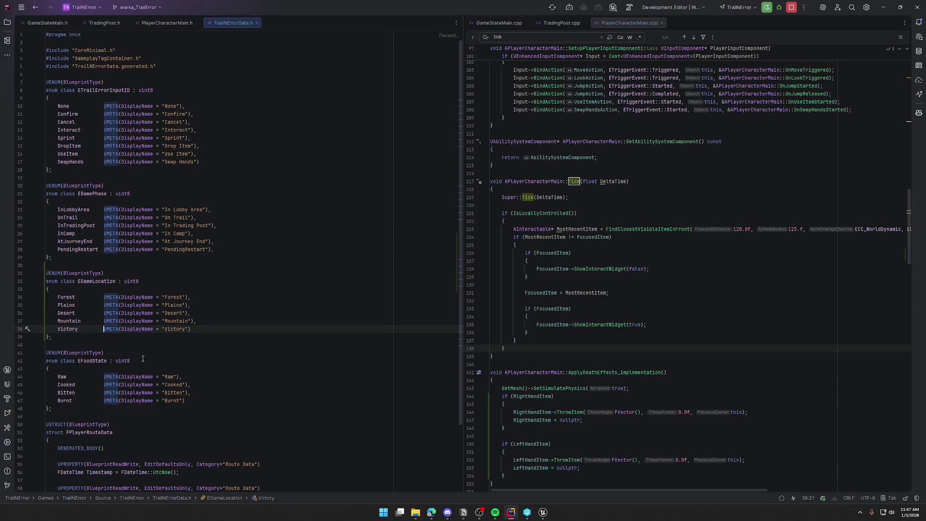
{"action": "left_click", "coordinate": [542, 512]}
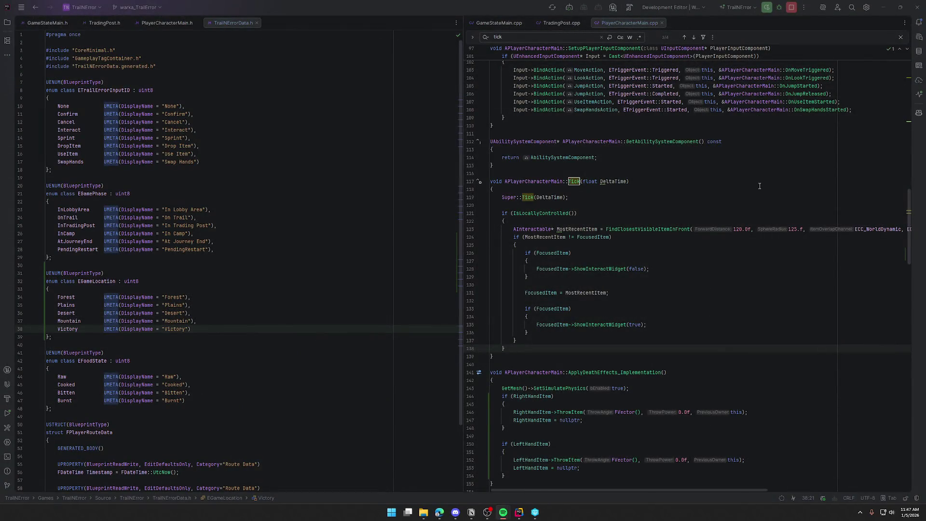
- Build the project in Rider and relaunch the Unreal Editor
{"action": "left_click", "coordinate": [493, 10]}
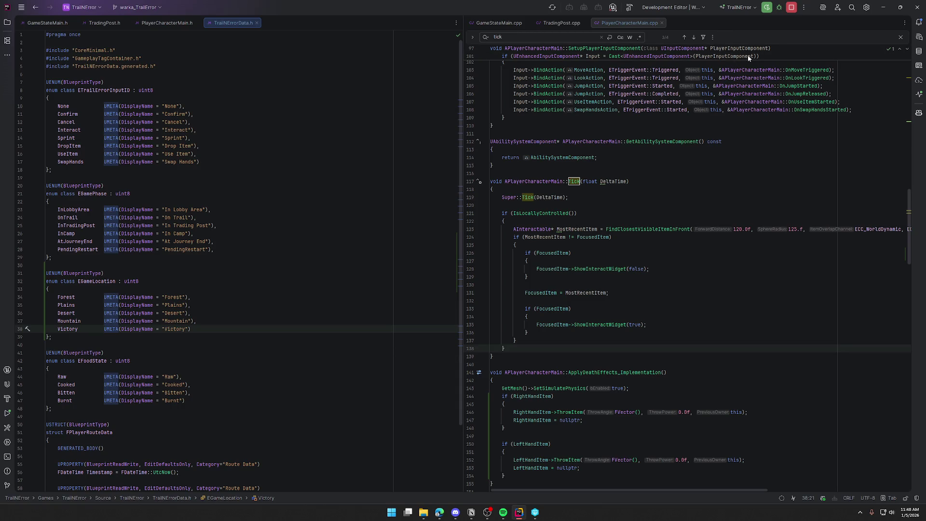
{"action": "left_click", "coordinate": [767, 9]}
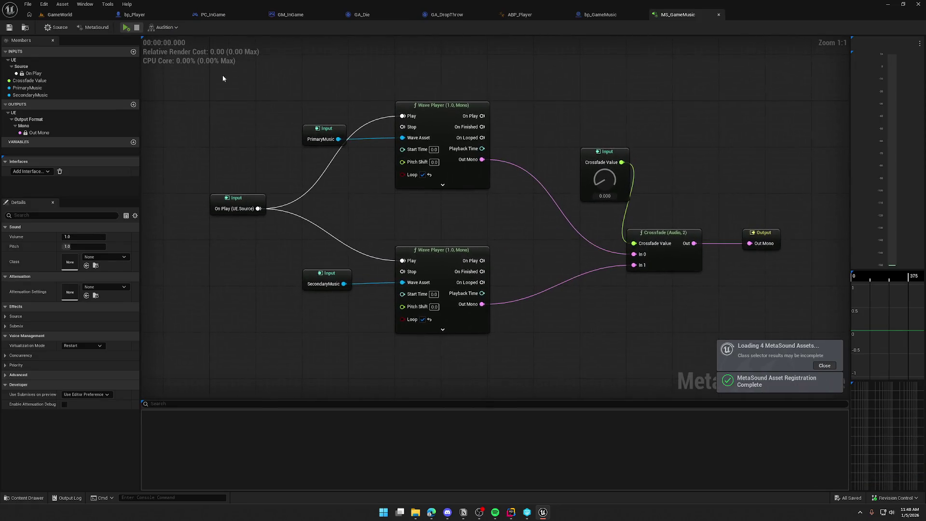
- Close the extra asset editors and add a variable named Music to bp_GameMusic
{"action": "left_click", "coordinate": [611, 14]}
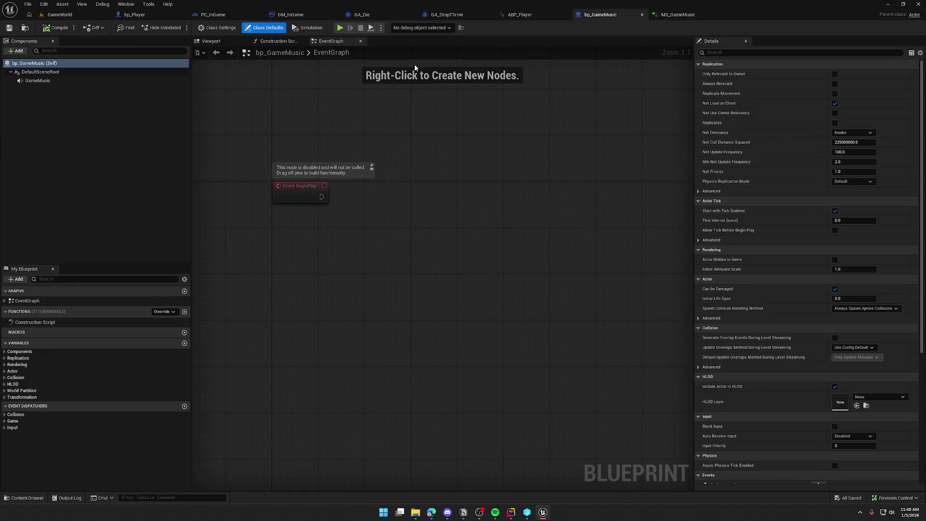
{"action": "middle_click", "coordinate": [136, 14]}
{"action": "middle_click", "coordinate": [136, 15]}
{"action": "middle_click", "coordinate": [136, 14]}
{"action": "middle_click", "coordinate": [136, 14]}
{"action": "middle_click", "coordinate": [136, 14]}
{"action": "middle_click", "coordinate": [136, 15]}
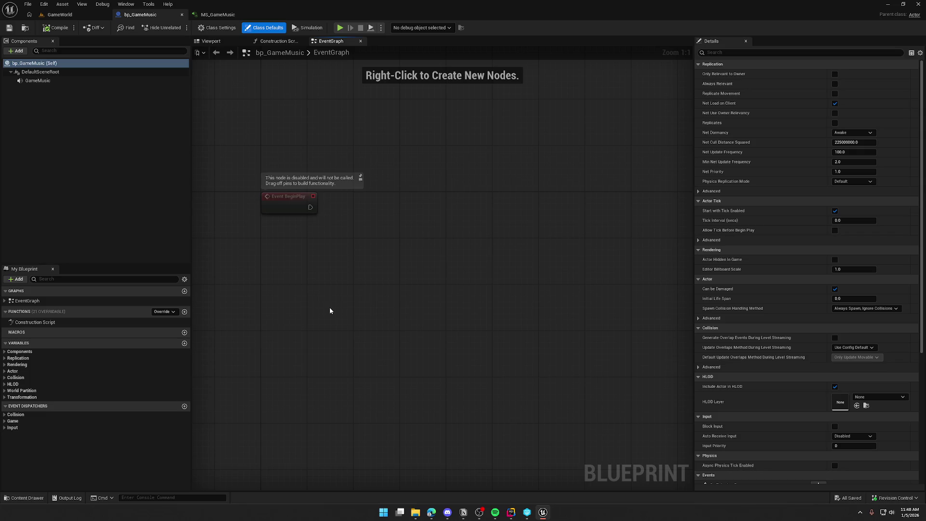
{"action": "left_click", "coordinate": [267, 157]}
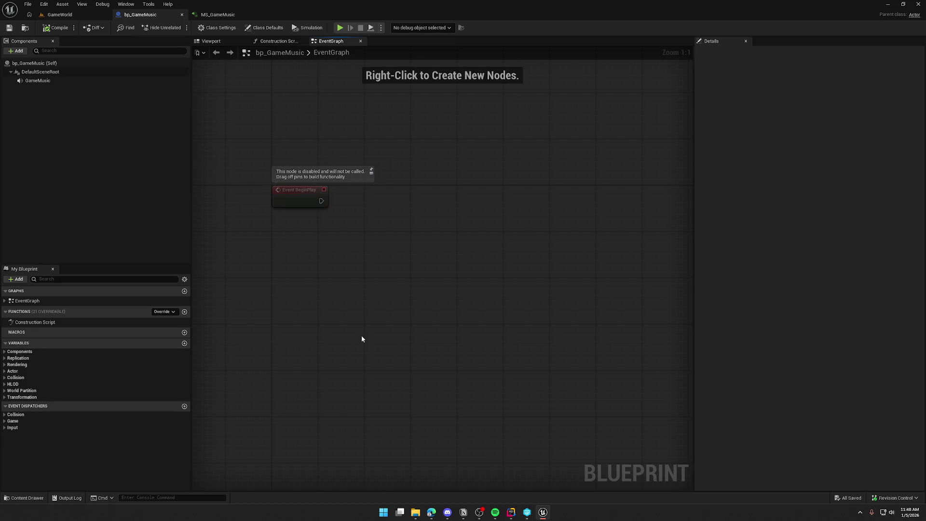
{"action": "left_click", "coordinate": [185, 343]}
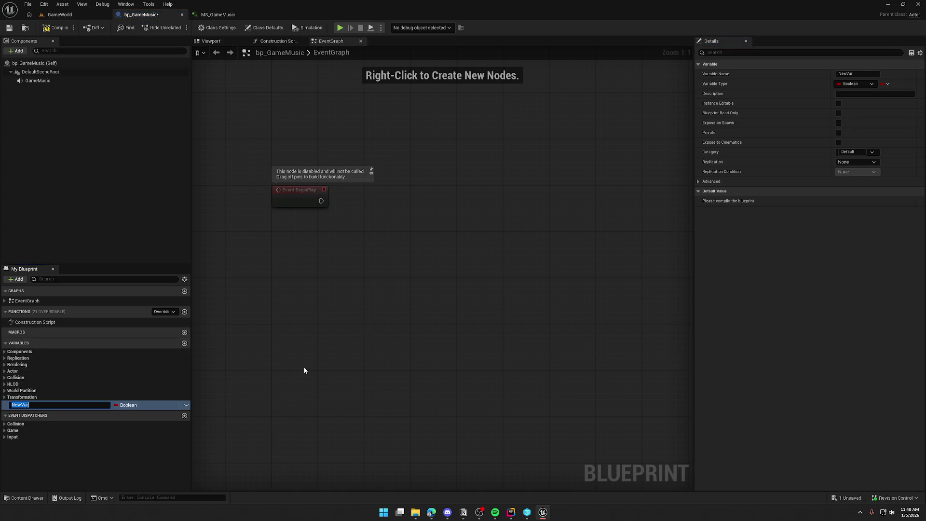
{"action": "type", "text": "Music"}
{"action": "key", "text": "Return"}
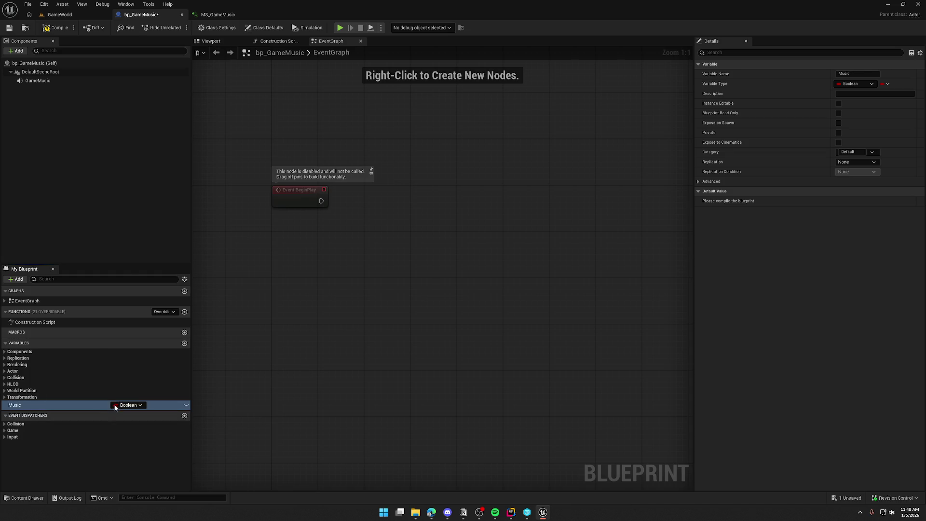
- Make Music a Map from EGame Location to Sound Base object references, then compile and save
{"action": "left_click", "coordinate": [121, 405]}
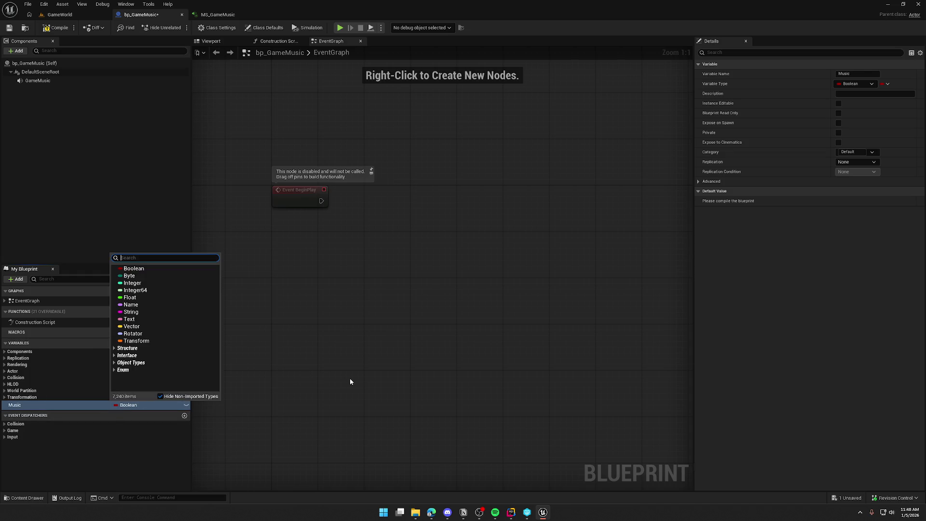
{"action": "type", "text": "Game"}
{"action": "type", "text": "Lo"}
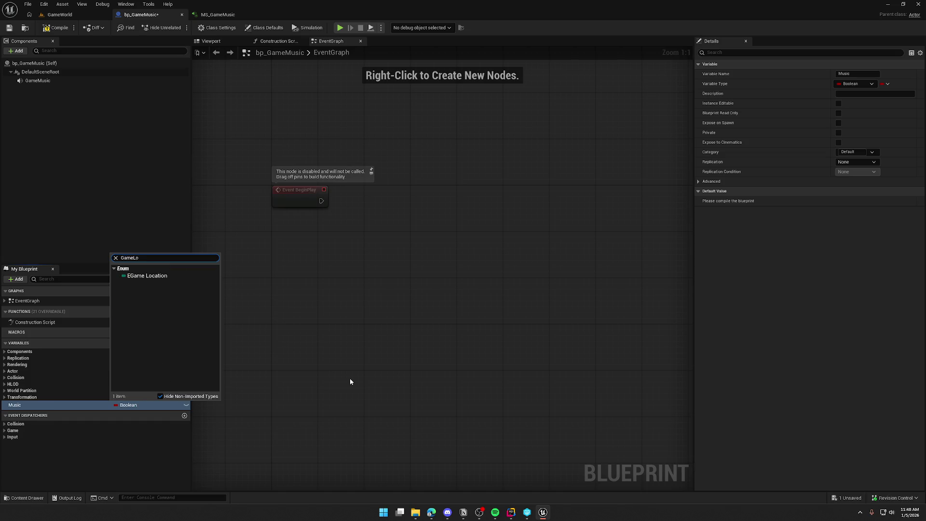
{"action": "left_click", "coordinate": [147, 276]}
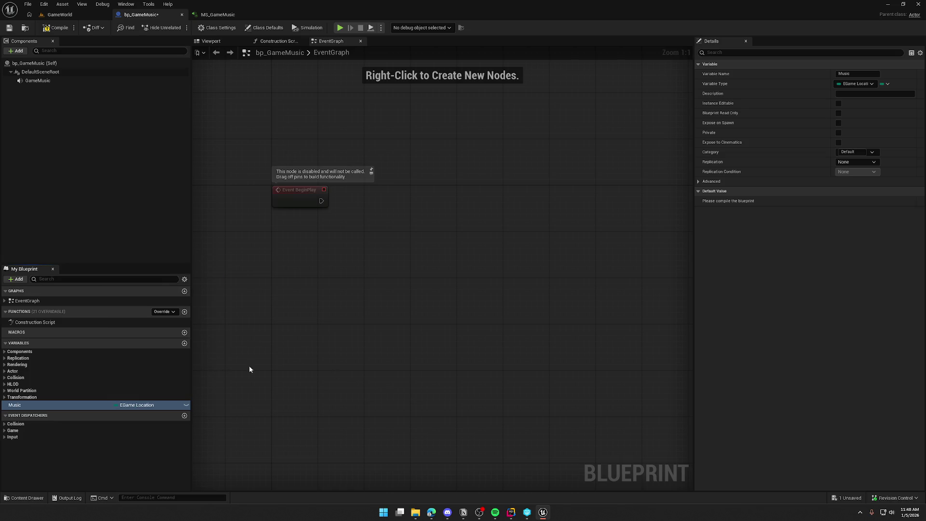
{"action": "left_click", "coordinate": [883, 84]}
{"action": "left_click", "coordinate": [883, 123]}
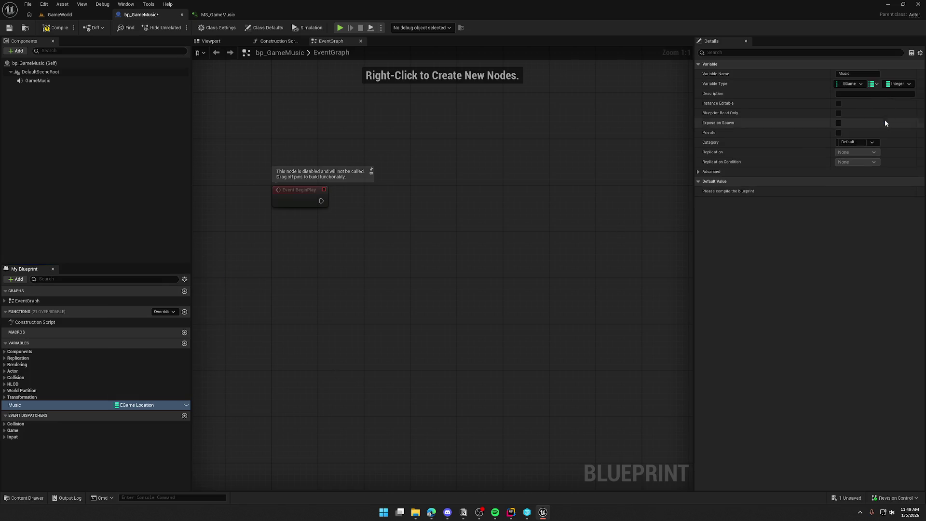
{"action": "left_click", "coordinate": [898, 83]}
{"action": "type", "text": "wave"}
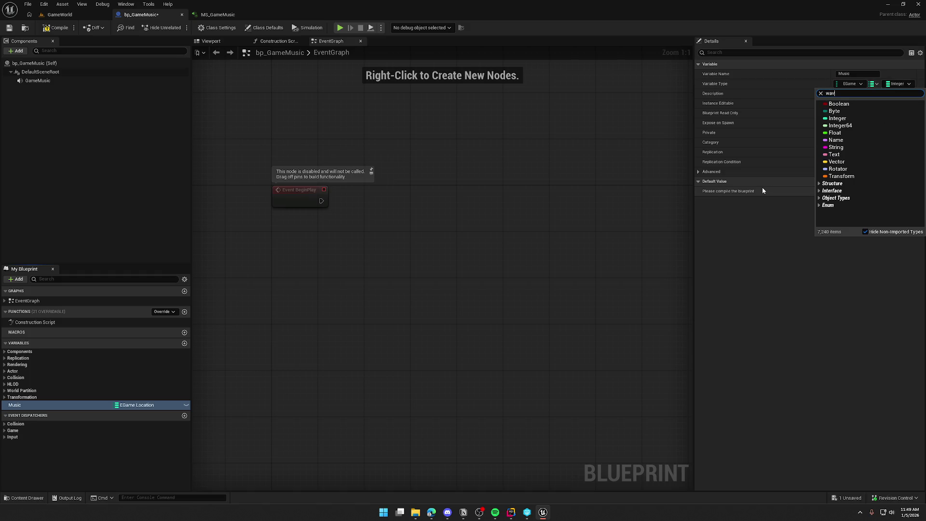
{"action": "key", "text": "BackSpace"}
{"action": "key", "text": "BackSpace"}
{"action": "key", "text": "BackSpace"}
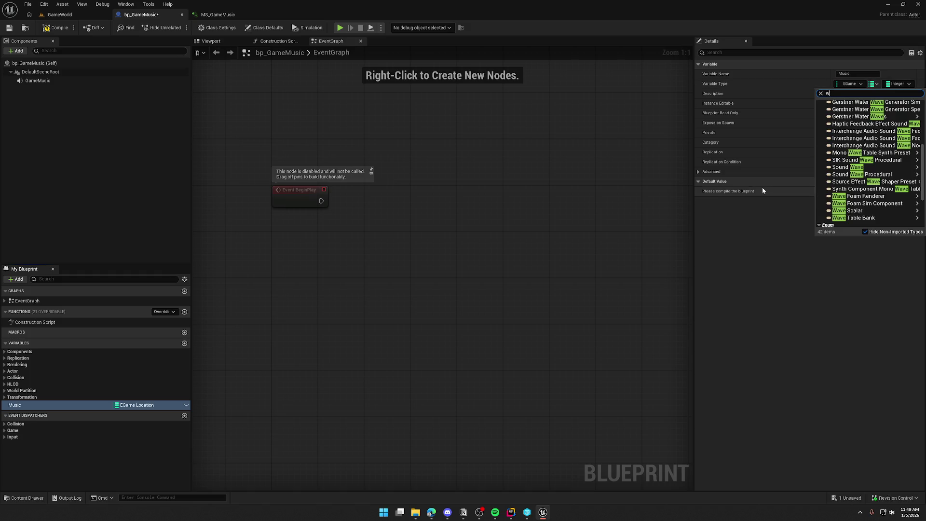
{"action": "type", "text": "sound"}
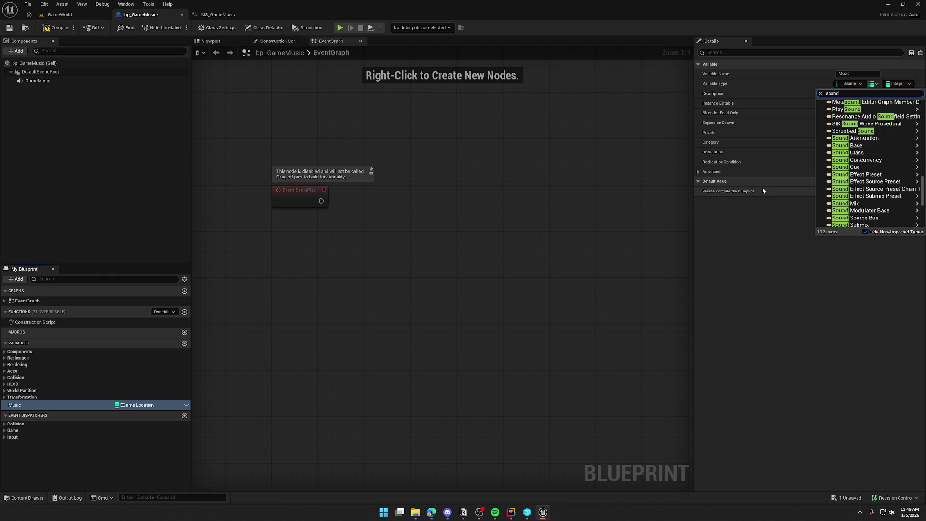
{"action": "mouse_move", "coordinate": [849, 174]}
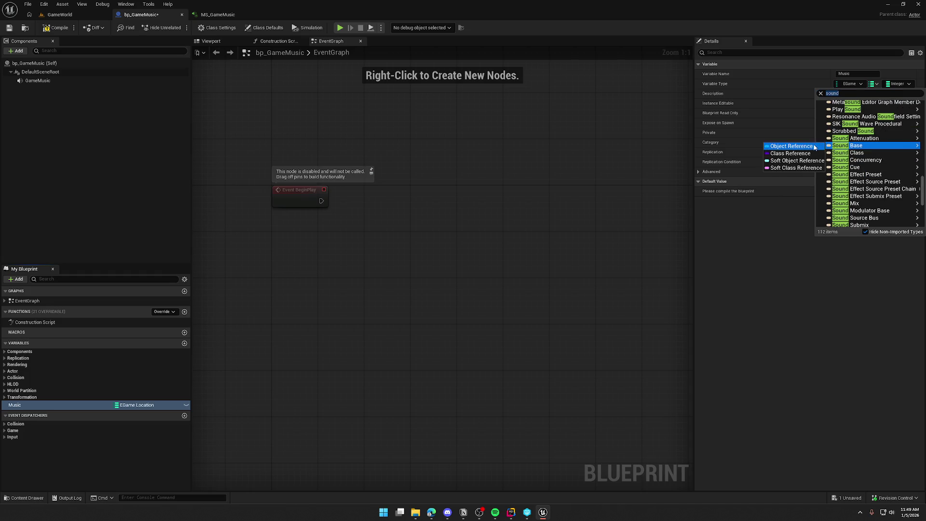
{"action": "left_click", "coordinate": [786, 147]}
{"action": "left_click", "coordinate": [55, 27]}
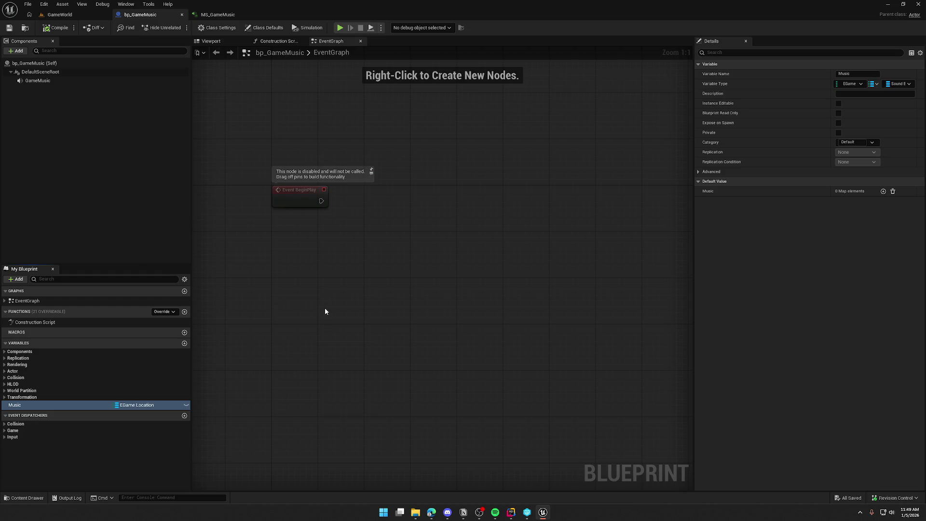
- Add a Forest entry to the Music map using BackgroundMusic
{"action": "left_click", "coordinate": [883, 191]}
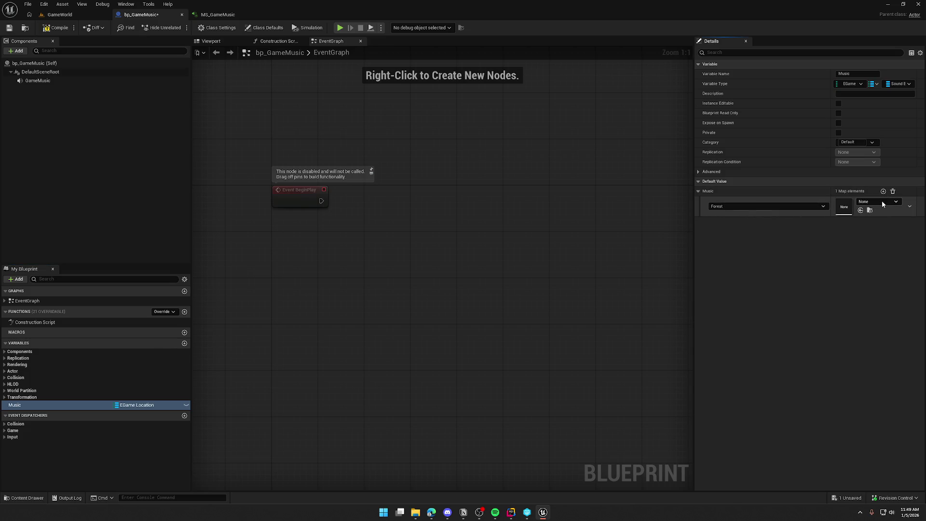
{"action": "left_click_drag", "start_coordinate": [833, 207], "coordinate": [796, 206]}
{"action": "left_click", "coordinate": [861, 201]}
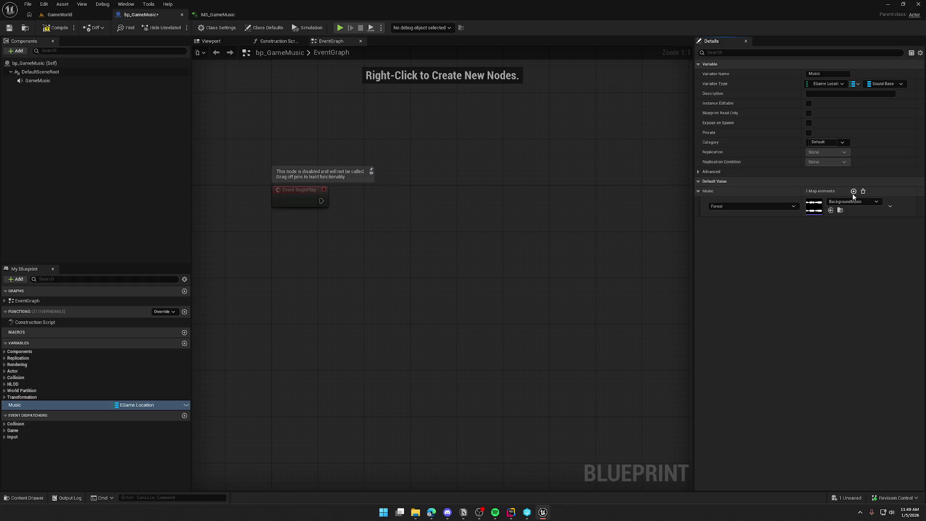
- Add Plains, Desert, Mountain and Victory entries to the map and save
{"action": "left_click", "coordinate": [853, 191]}
{"action": "left_click", "coordinate": [723, 227]}
{"action": "left_click", "coordinate": [722, 227]}
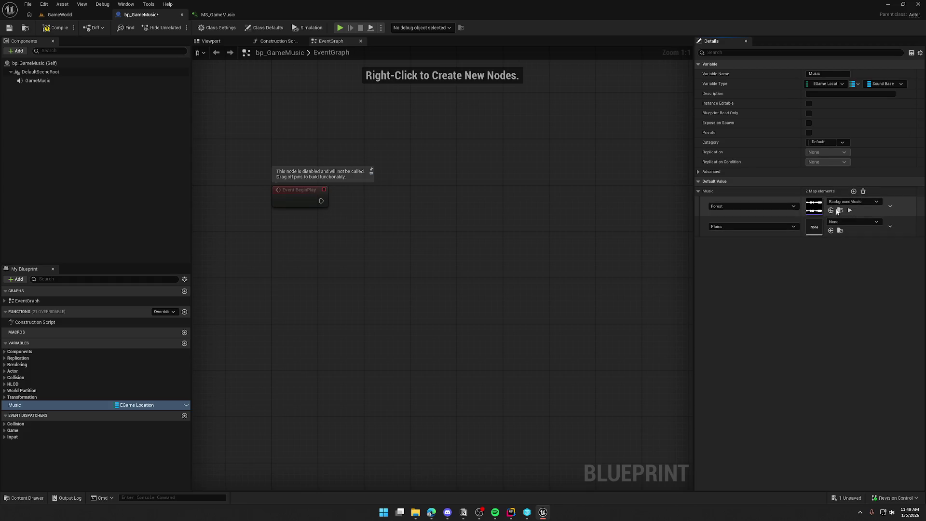
{"action": "left_click", "coordinate": [853, 191]}
{"action": "left_click", "coordinate": [854, 191]}
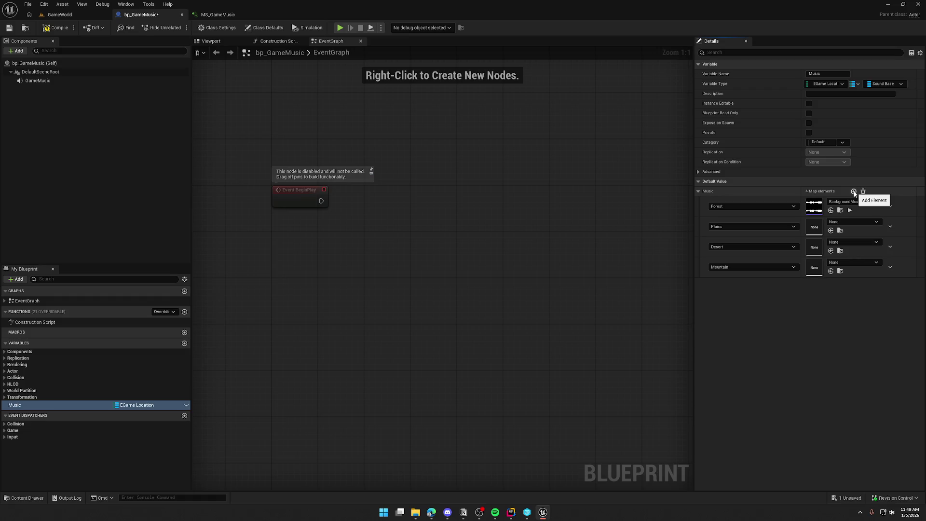
{"action": "left_click", "coordinate": [854, 191]}
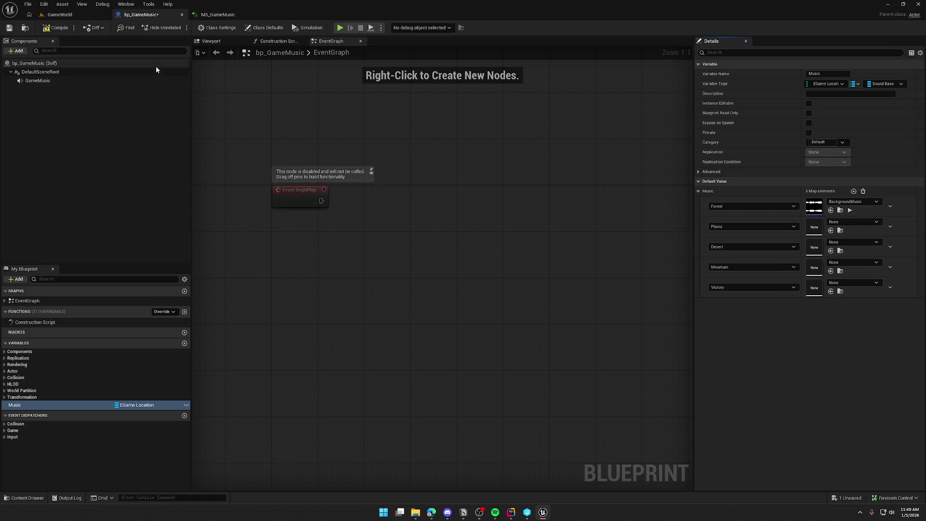
{"action": "key", "text": "ctrl+s"}
- Pan the graph view, then switch over to the file explorer
{"action": "left_click_drag", "start_coordinate": [398, 256], "coordinate": [424, 257]}
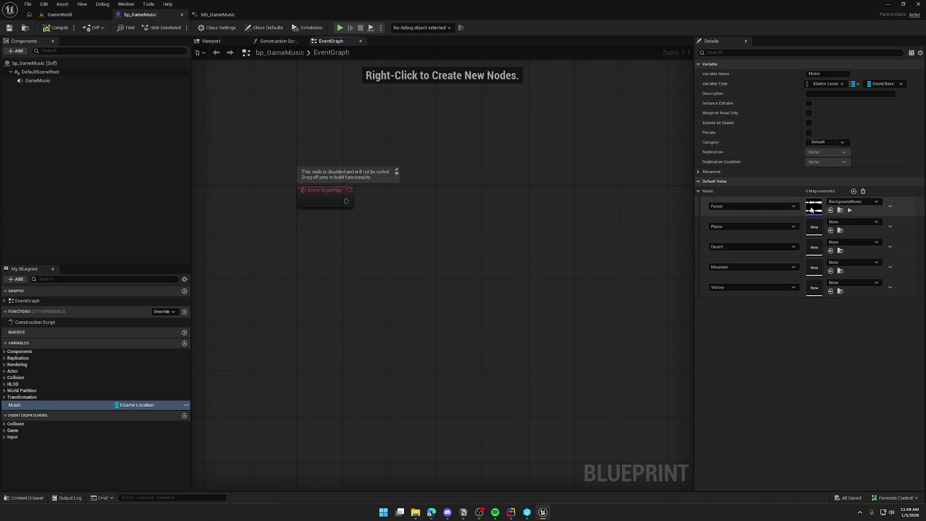
{"action": "left_click_drag", "start_coordinate": [309, 297], "coordinate": [297, 296]}
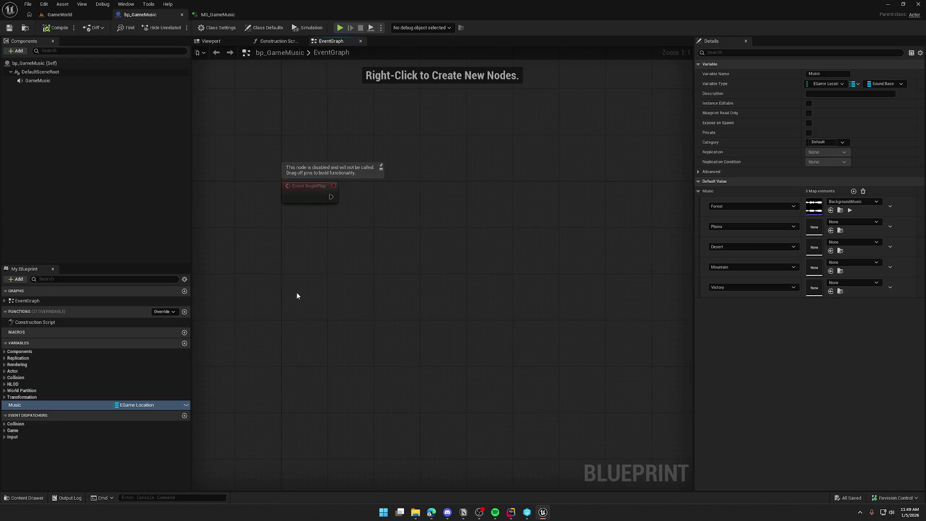
{"action": "key", "text": "alt+Tab"}
{"action": "key", "text": "alt+Tab"}
{"action": "left_click", "coordinate": [416, 512]}
- Rename the BackgroundMusic sound to PlainsMusic and check out the renamed asset
{"action": "key", "text": "ctrl+space"}
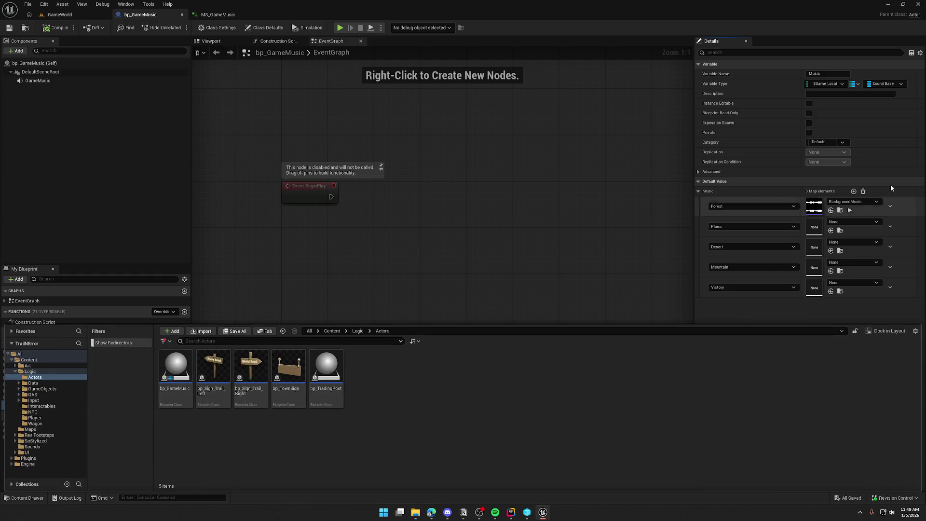
{"action": "left_click", "coordinate": [840, 211]}
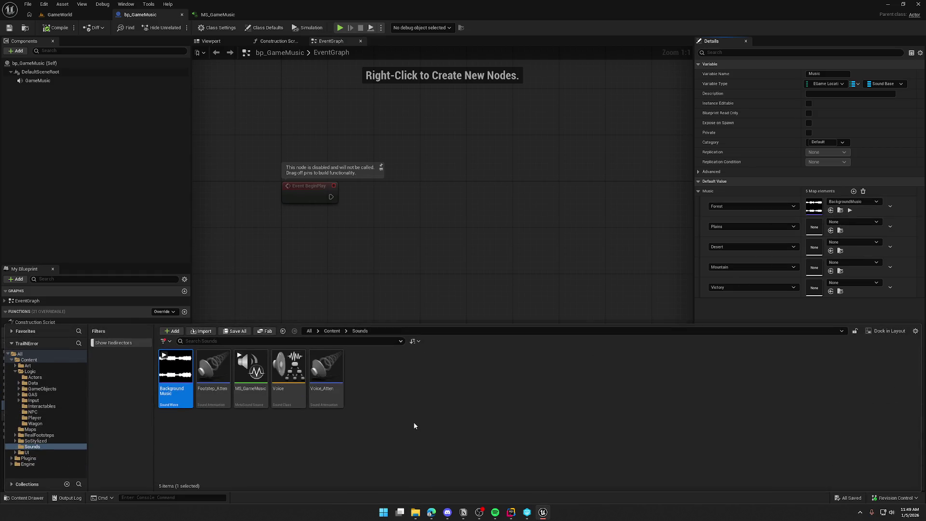
{"action": "type", "text": "PlainsMu"}
{"action": "type", "text": "sic"}
{"action": "key", "text": "Return"}
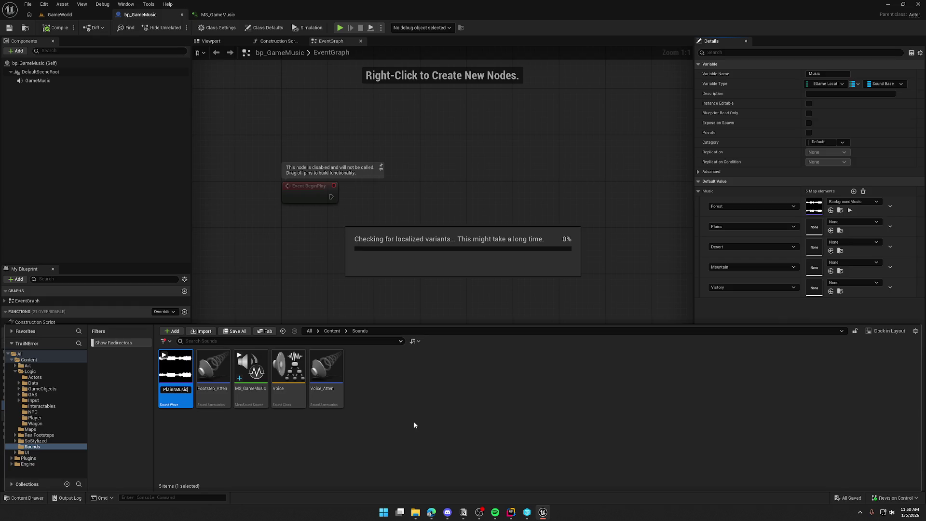
{"action": "left_click", "coordinate": [477, 337]}
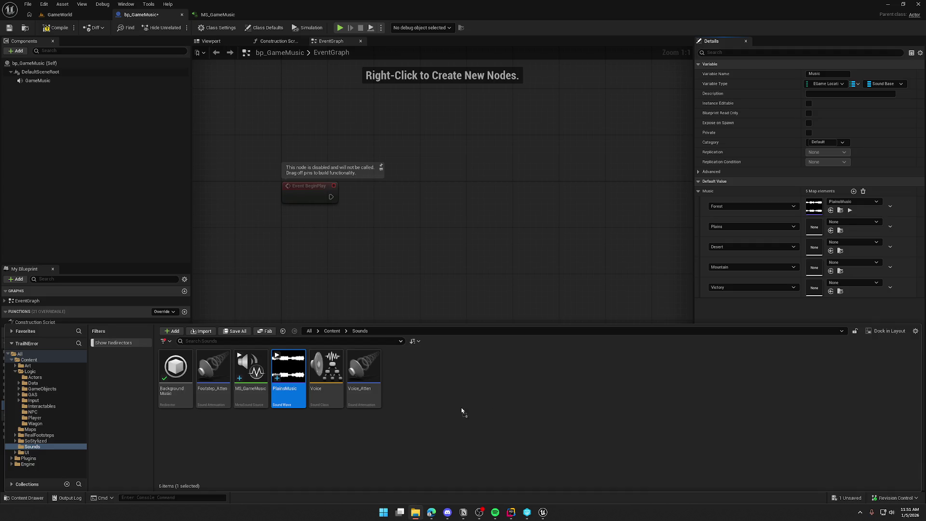
{"action": "left_click", "coordinate": [489, 398]}
- Make the DesertMusic sound wave loop at volume 0.2, save it, and close its editor
{"action": "double_click", "coordinate": [212, 369]}
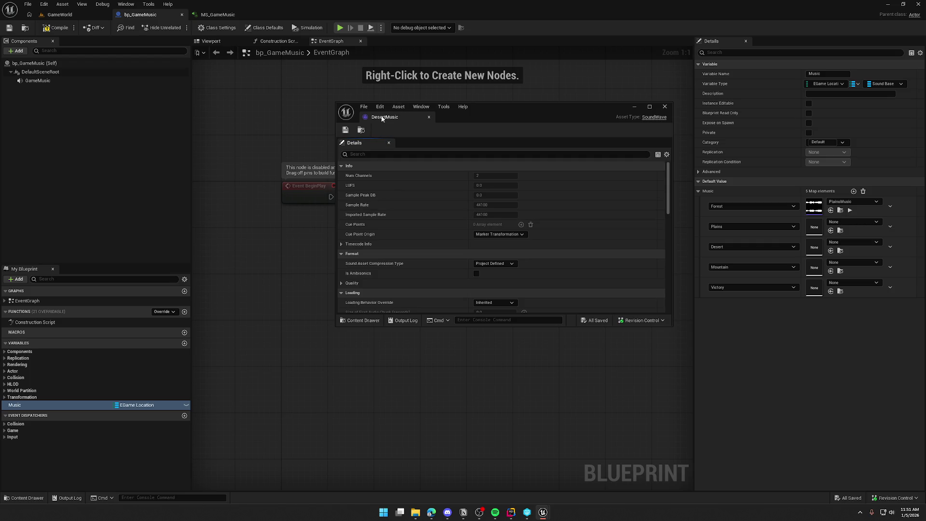
{"action": "mouse_move", "coordinate": [385, 117]}
{"action": "left_mouse_down"}
{"action": "mouse_move", "coordinate": [308, 58]}
{"action": "mouse_move", "coordinate": [292, 92]}
{"action": "left_mouse_up"}
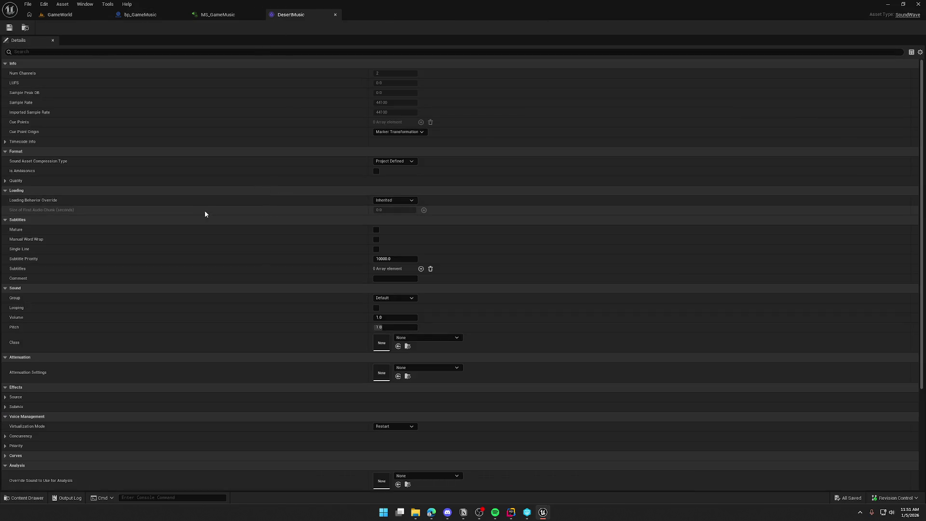
{"action": "left_click", "coordinate": [377, 308]}
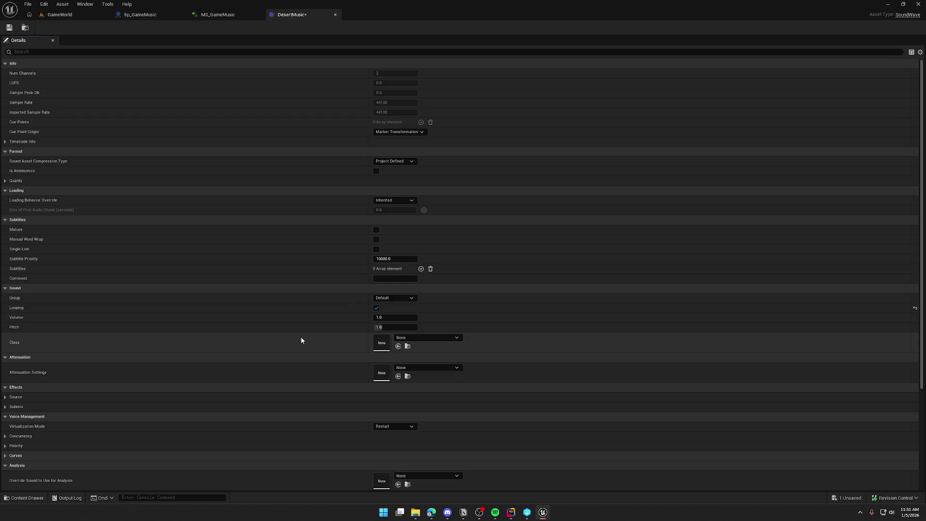
{"action": "left_click", "coordinate": [386, 318]}
{"action": "type", "text": "0.2"}
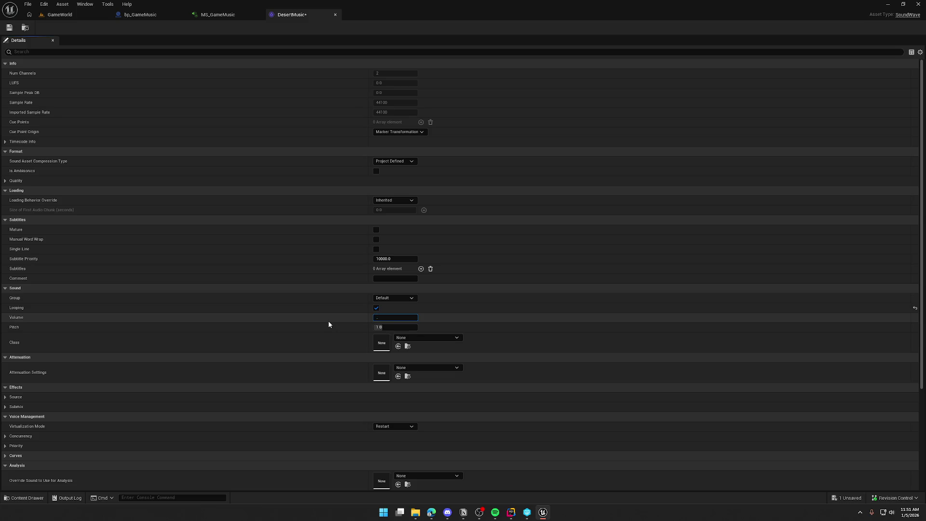
{"action": "key", "text": "Return"}
{"action": "left_click", "coordinate": [9, 27]}
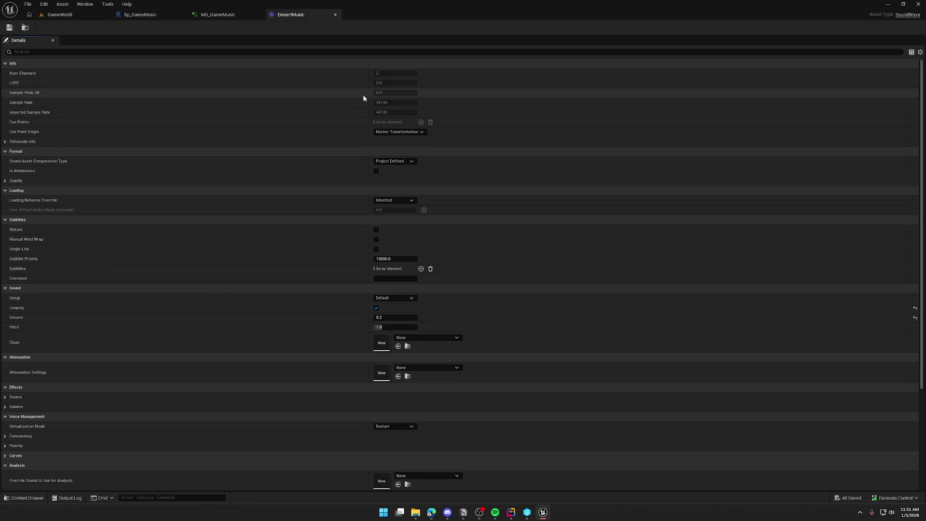
{"action": "middle_click", "coordinate": [285, 13]}
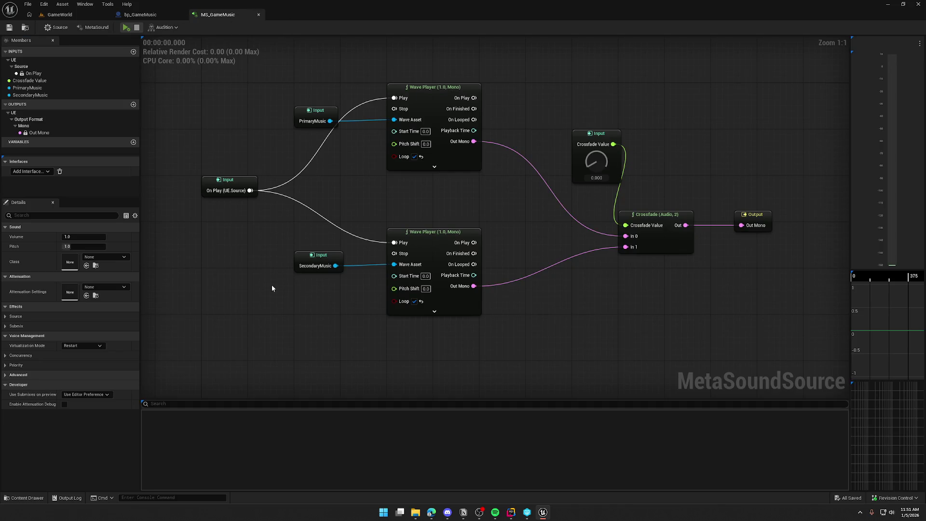
- Create a new SoundClasses folder inside Sounds
{"action": "key", "text": "ctrl+space"}
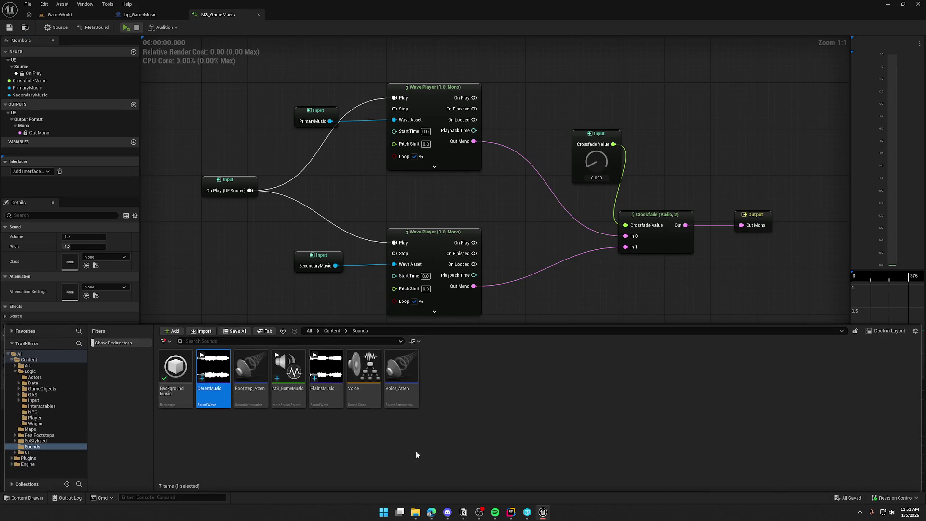
{"action": "left_click", "coordinate": [417, 455]}
{"action": "right_click", "coordinate": [463, 386]}
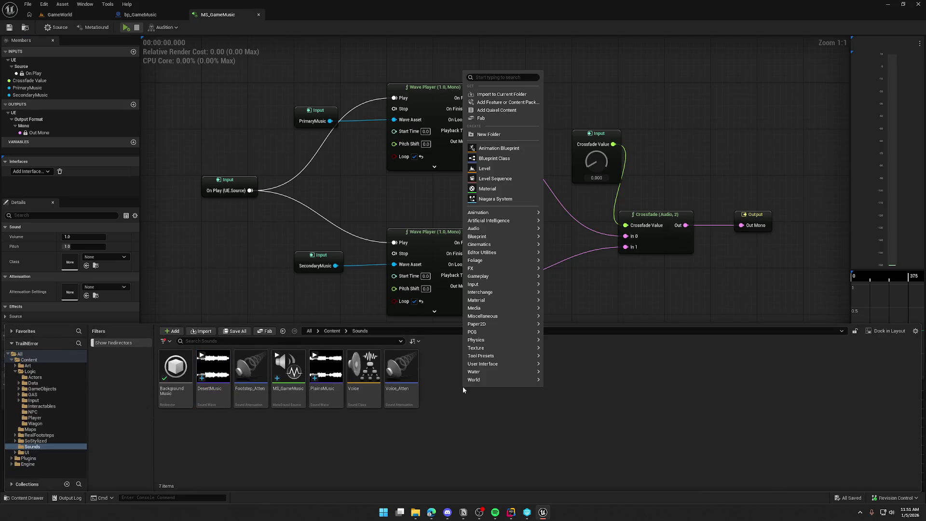
{"action": "left_click", "coordinate": [497, 134]}
{"action": "type", "text": "Soun"}
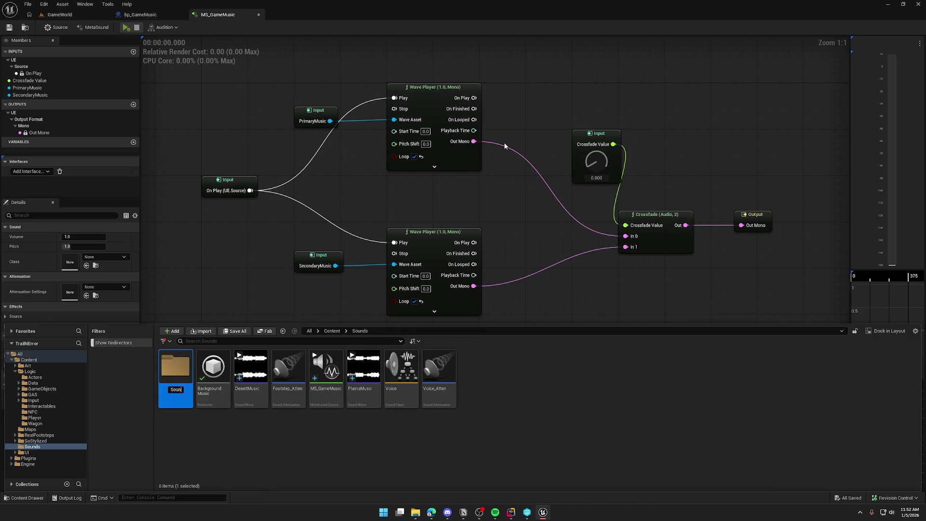
{"action": "type", "text": "dClasses"}
{"action": "key", "text": "Return"}
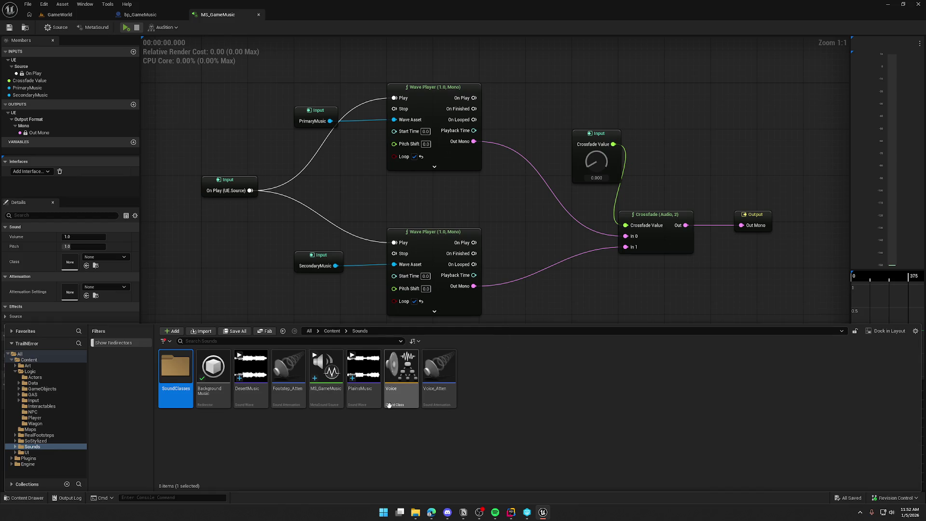
- Move the Voice sound class into SoundClasses, check it out, then switch to GameWorld
{"action": "mouse_move", "coordinate": [388, 405]}
{"action": "left_mouse_down"}
{"action": "mouse_move", "coordinate": [220, 393]}
{"action": "mouse_move", "coordinate": [174, 372]}
{"action": "left_mouse_up"}
{"action": "left_click", "coordinate": [193, 391]}
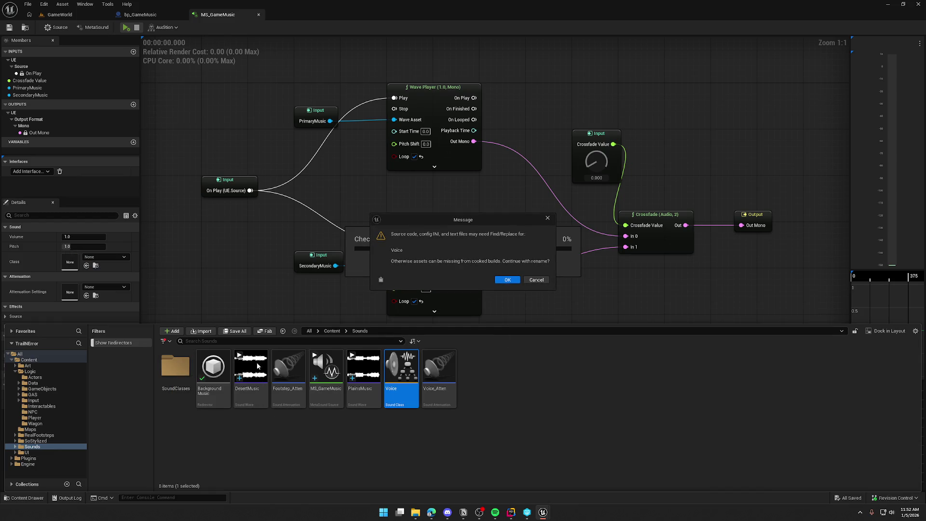
{"action": "left_click", "coordinate": [506, 281]}
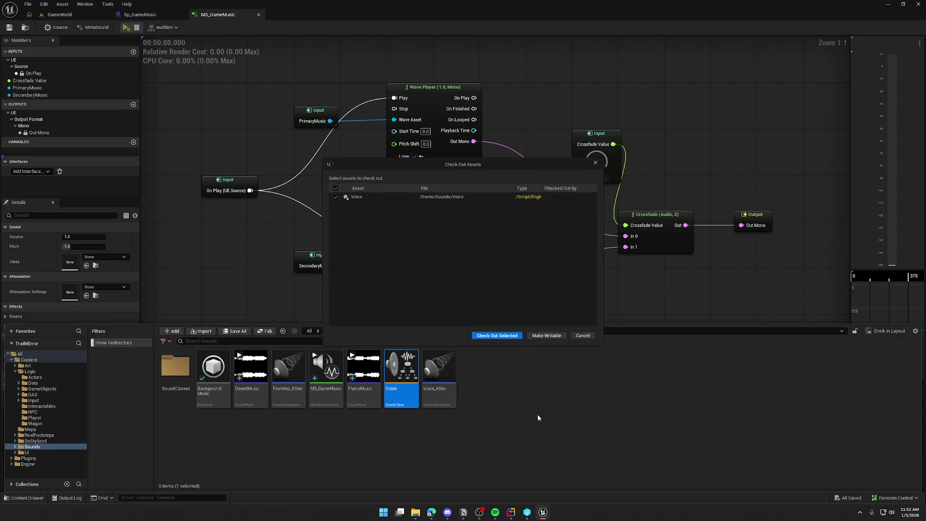
{"action": "left_click", "coordinate": [494, 336]}
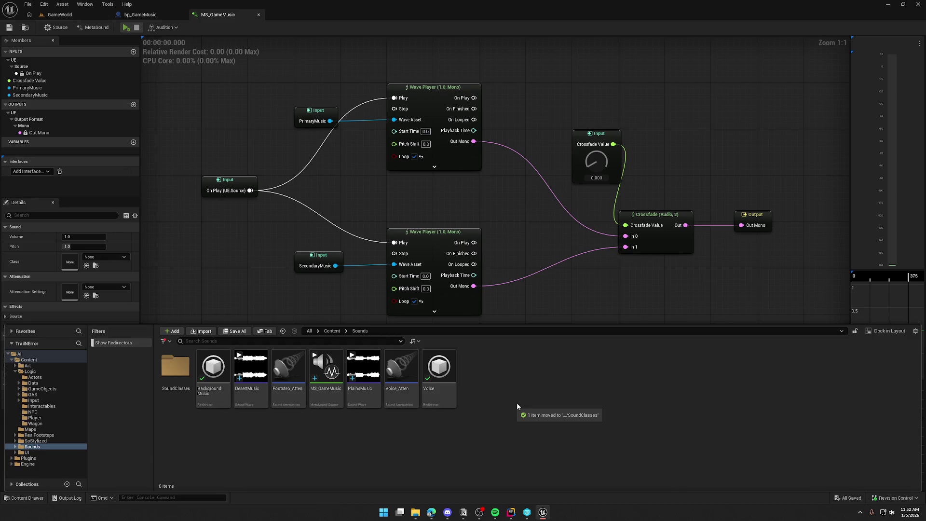
{"action": "double_click", "coordinate": [176, 368]}
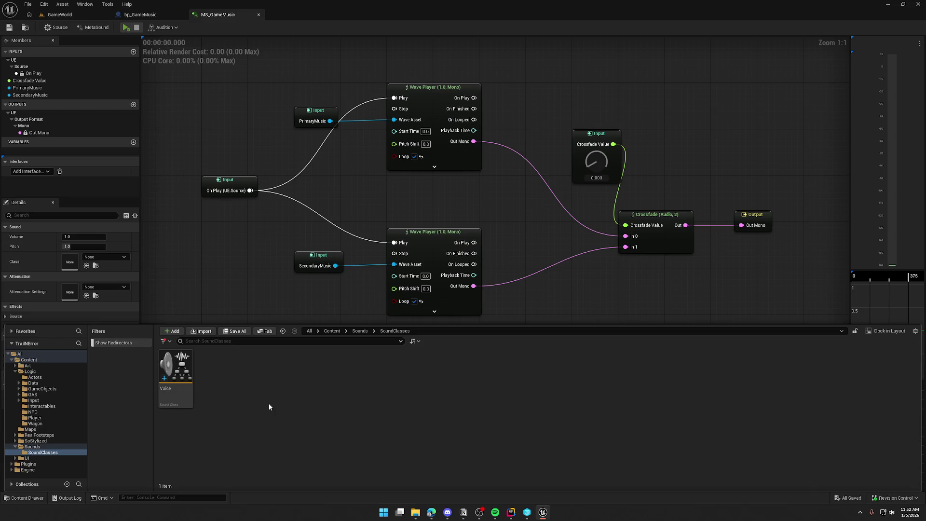
{"action": "left_click", "coordinate": [60, 14]}
{"action": "left_click", "coordinate": [65, 5]}
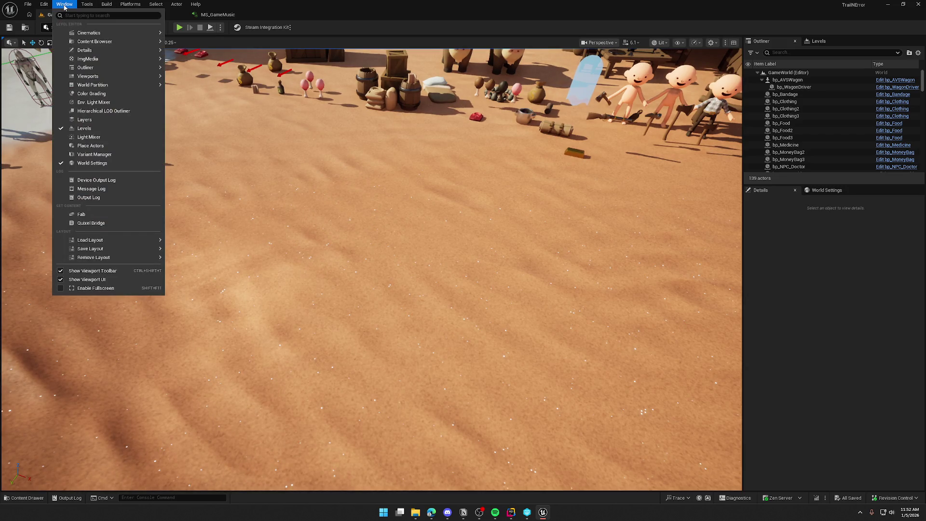
- Search Project Settings for 'voip', confirm VOIP Sound Class is Voice, and close settings
{"action": "left_click", "coordinate": [72, 121]}
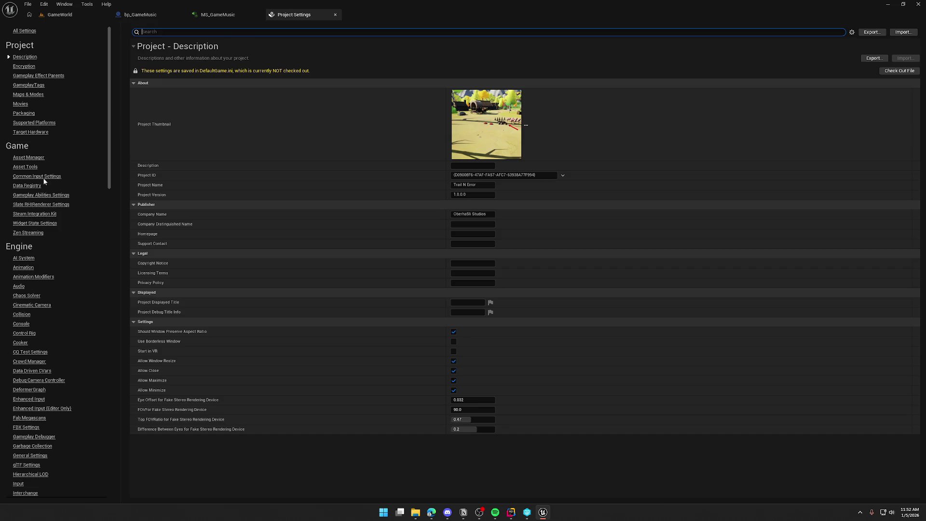
{"action": "type", "text": "v"}
{"action": "type", "text": "oip"}
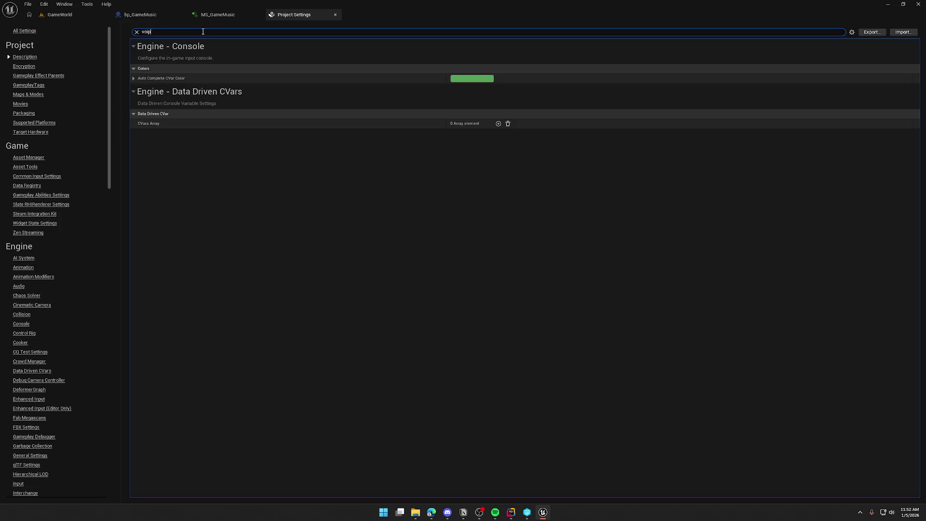
{"action": "left_click", "coordinate": [508, 80]}
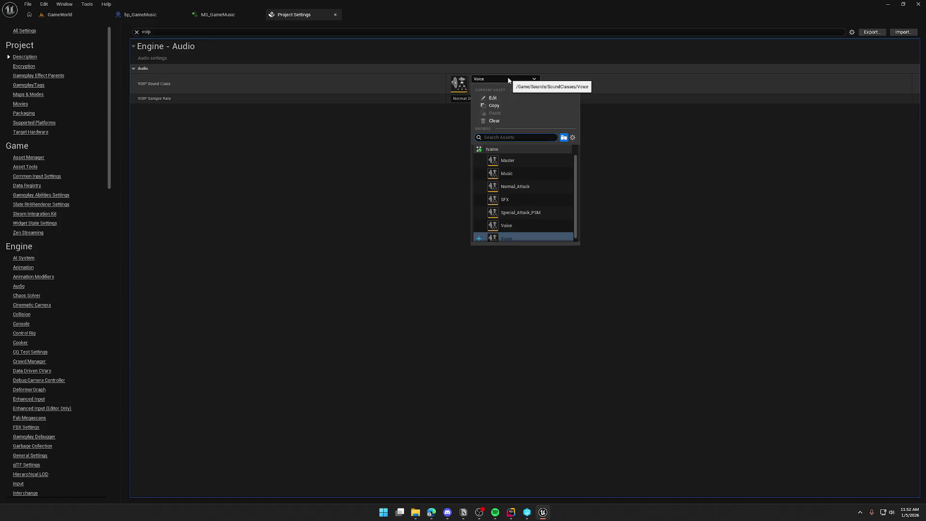
{"action": "left_click", "coordinate": [385, 187]}
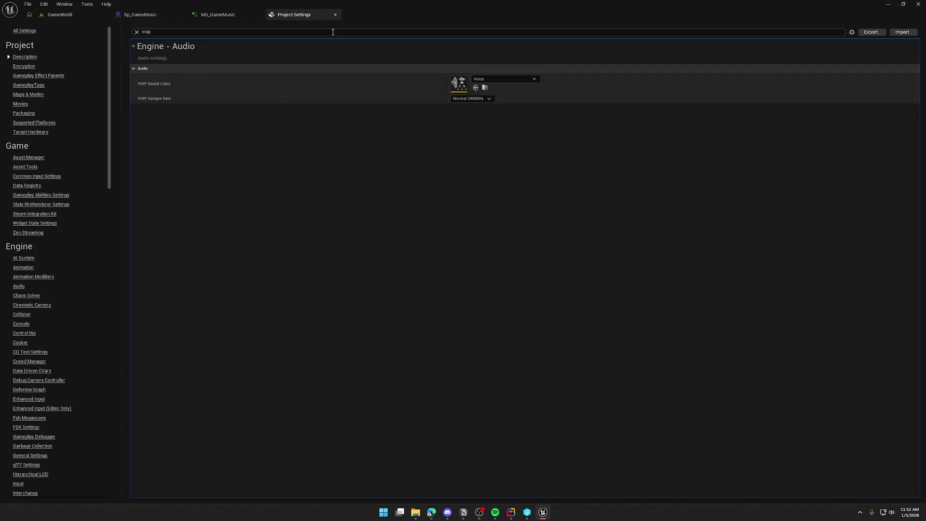
{"action": "middle_click", "coordinate": [290, 17]}
- In bp_GameMusic's Music map default, pick PlainsMusic for Plains and DesertMusic for Desert
{"action": "left_click", "coordinate": [140, 14]}
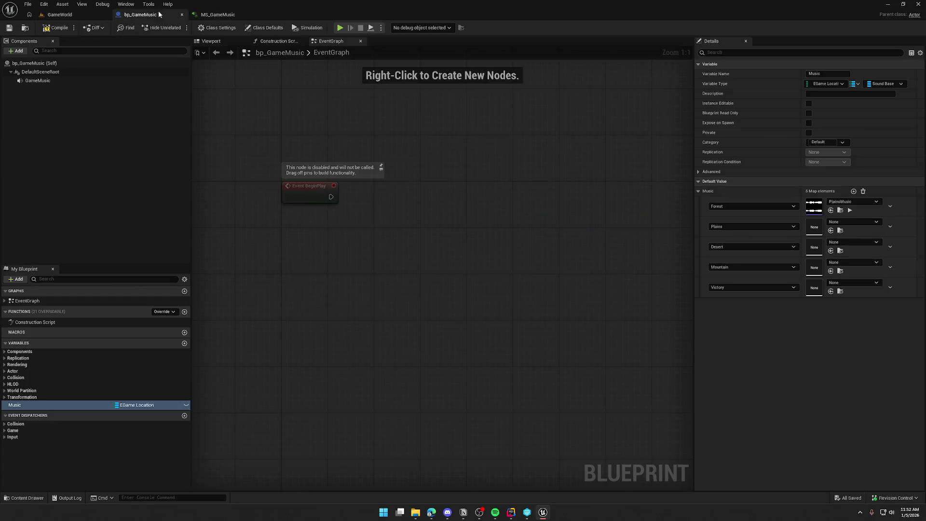
{"action": "left_click", "coordinate": [862, 222]}
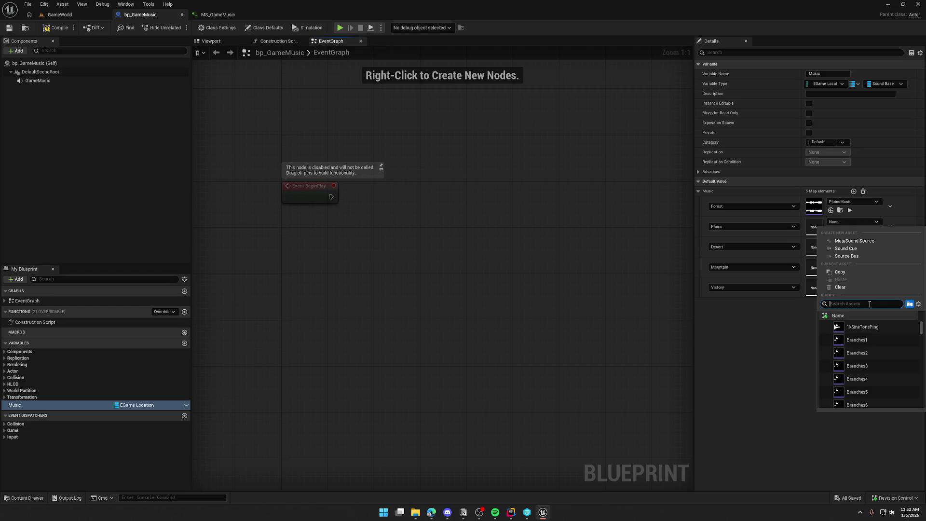
{"action": "type", "text": "deser"}
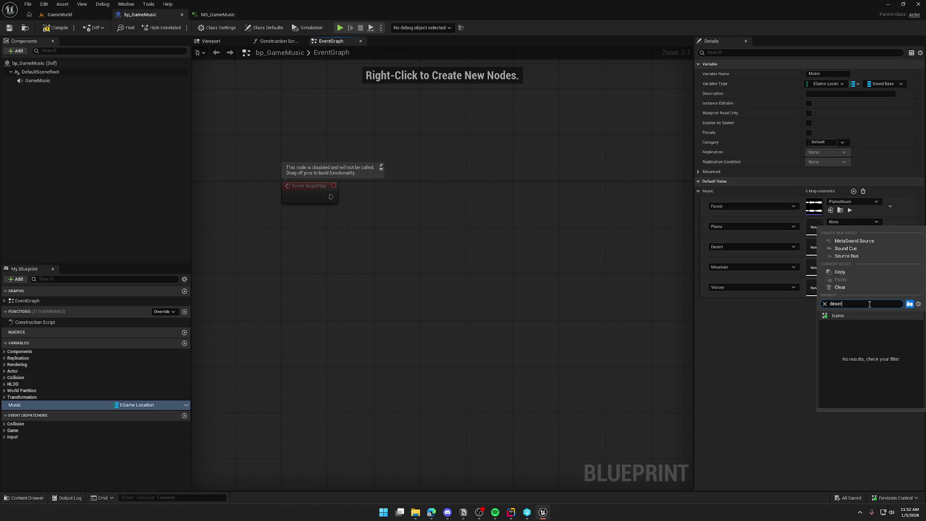
{"action": "left_click", "coordinate": [872, 325]}
{"action": "left_click", "coordinate": [840, 231]}
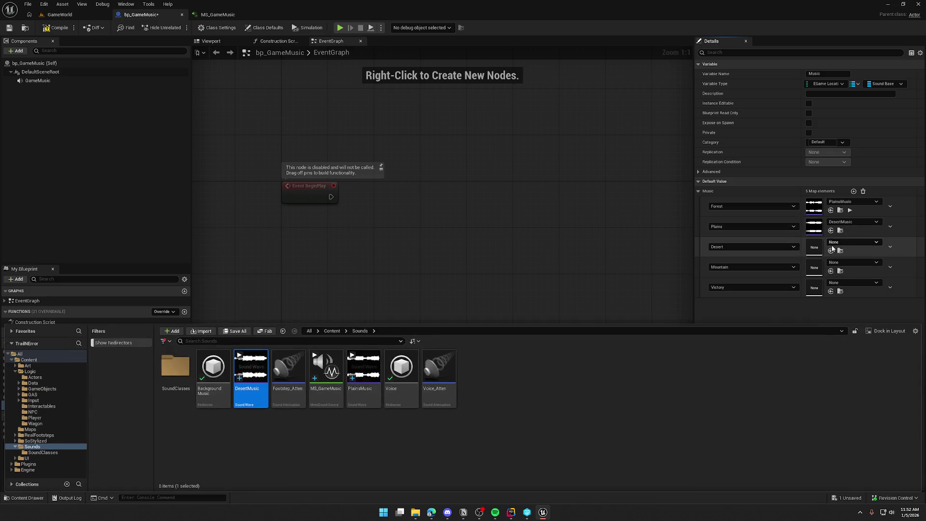
{"action": "left_click", "coordinate": [831, 250]}
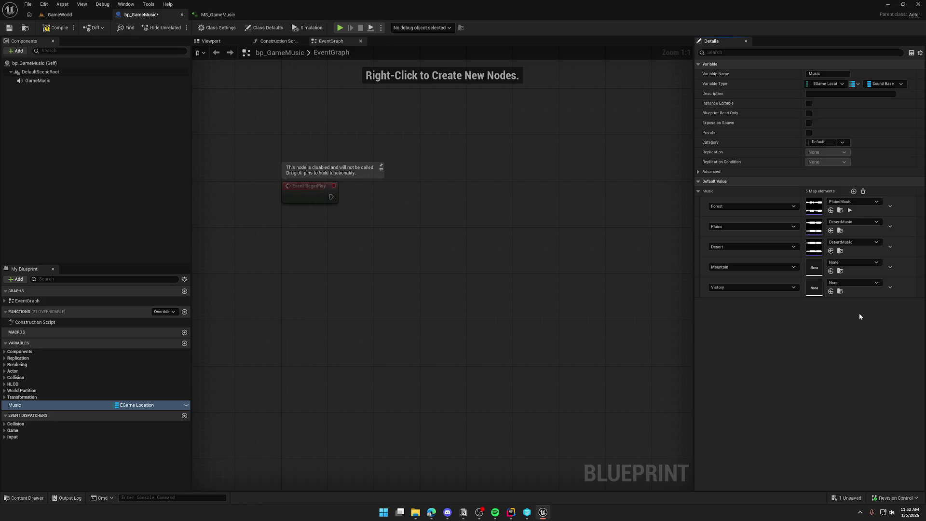
{"action": "left_click", "coordinate": [840, 210]}
{"action": "left_click", "coordinate": [831, 230]}
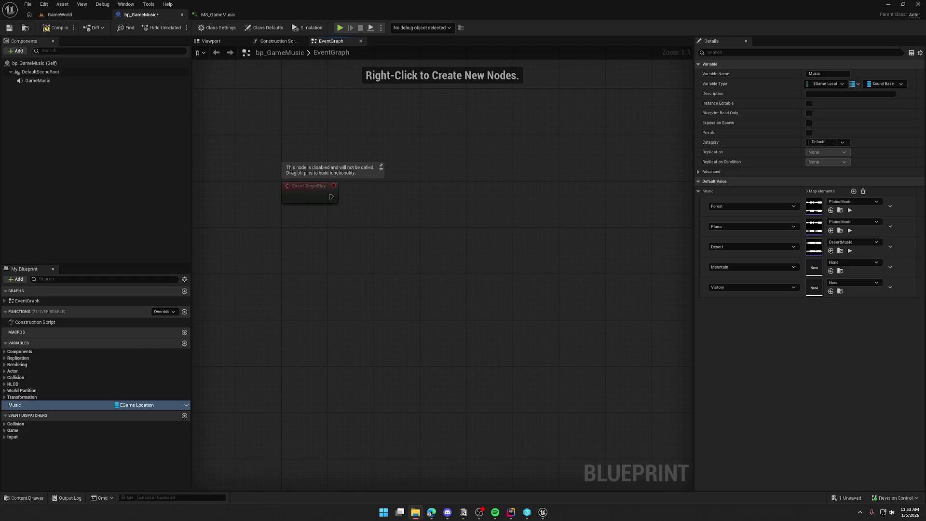
- Save bp_GameMusic with Ctrl+S, keeping Forest/Plains on PlainsMusic and Desert on DesertMusic
{"action": "left_click", "coordinate": [538, 242]}
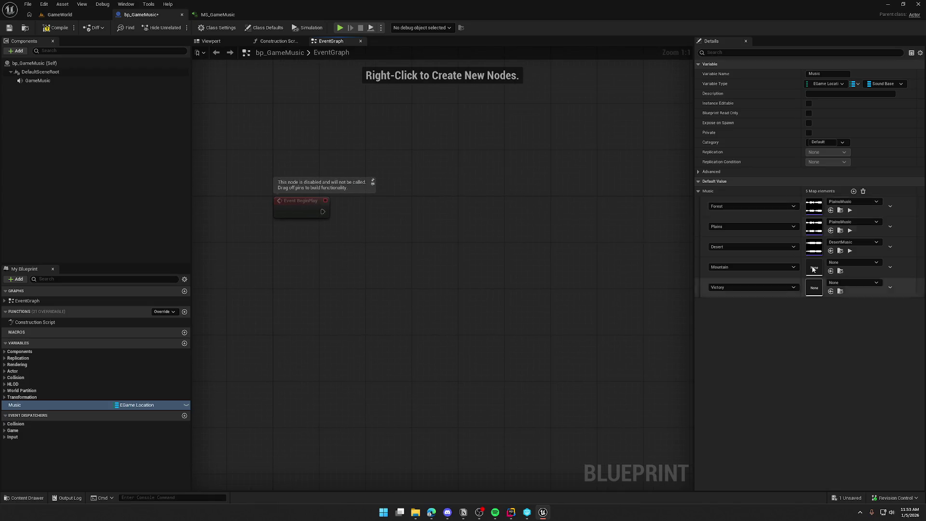
{"action": "left_click_drag", "start_coordinate": [367, 301], "coordinate": [387, 306]}
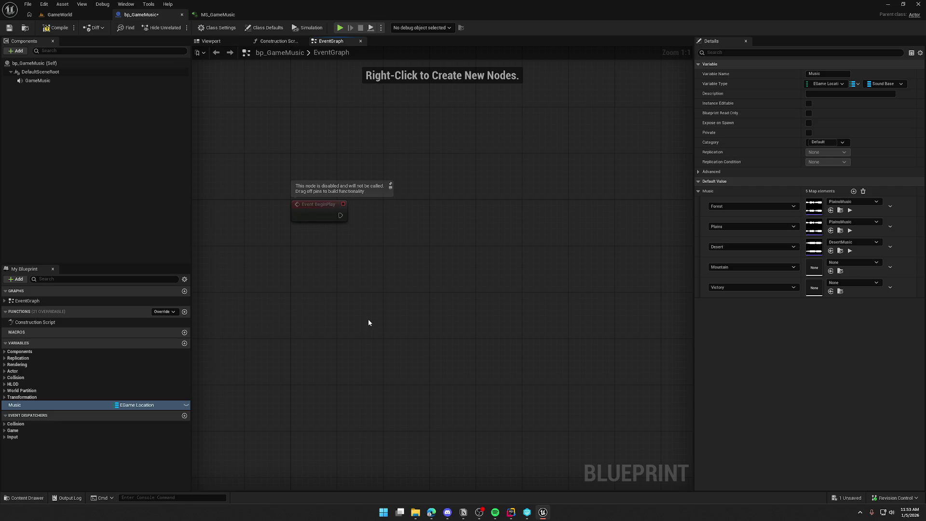
{"action": "mouse_move", "coordinate": [369, 320]}
{"action": "left_mouse_down"}
{"action": "mouse_move", "coordinate": [407, 335]}
{"action": "mouse_move", "coordinate": [386, 329]}
{"action": "left_mouse_up"}
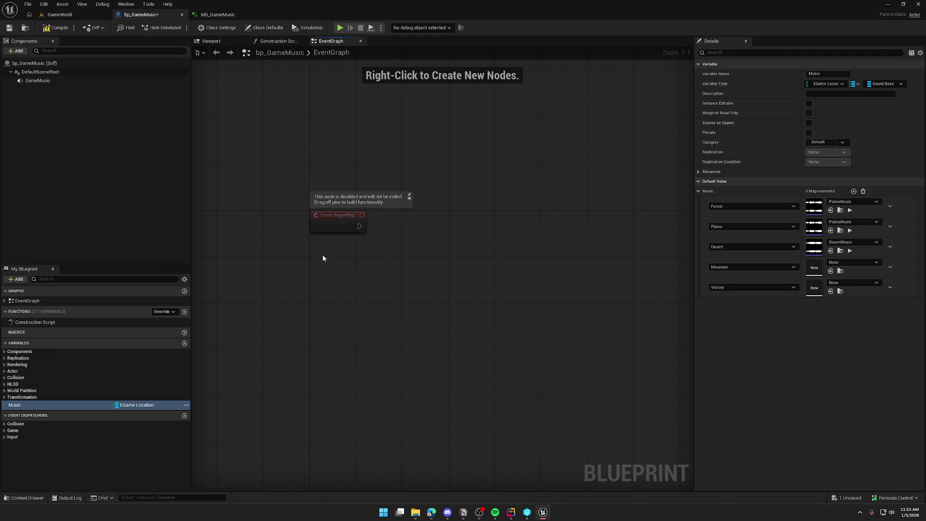
{"action": "key", "text": "ctrl+s"}
{"action": "left_click_drag", "start_coordinate": [314, 311], "coordinate": [319, 259]}
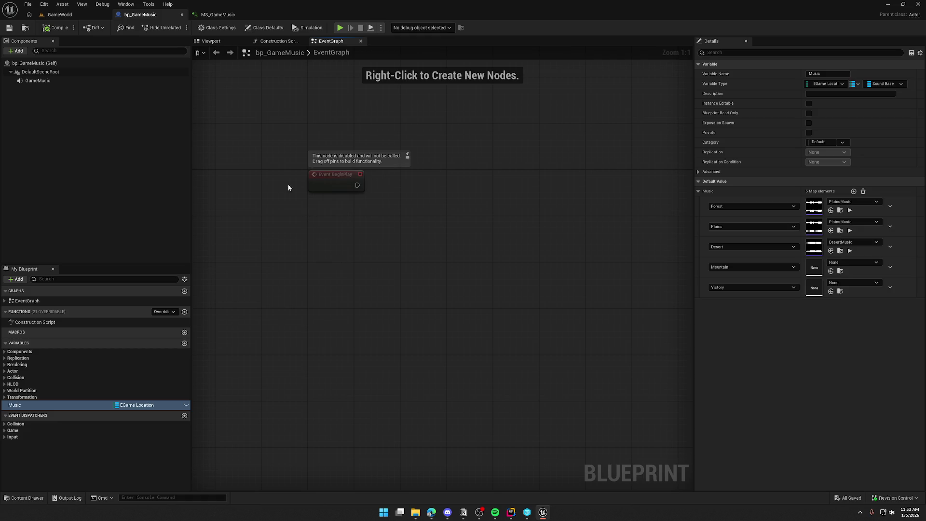
{"action": "key", "text": "alt+Tab"}
{"action": "left_click_drag", "start_coordinate": [350, 224], "coordinate": [360, 263]}
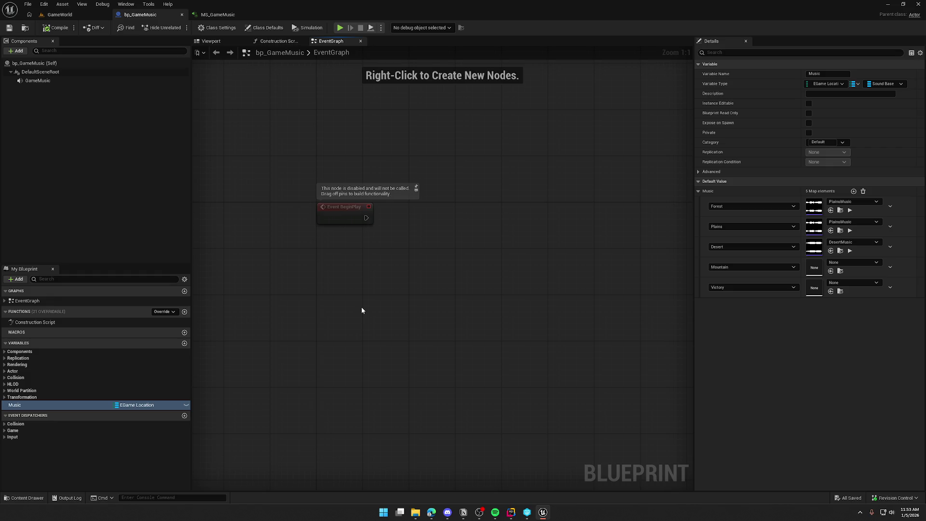
{"action": "mouse_move", "coordinate": [361, 310]}
{"action": "left_mouse_down"}
{"action": "mouse_move", "coordinate": [351, 286]}
{"action": "mouse_move", "coordinate": [378, 293]}
{"action": "left_mouse_up"}
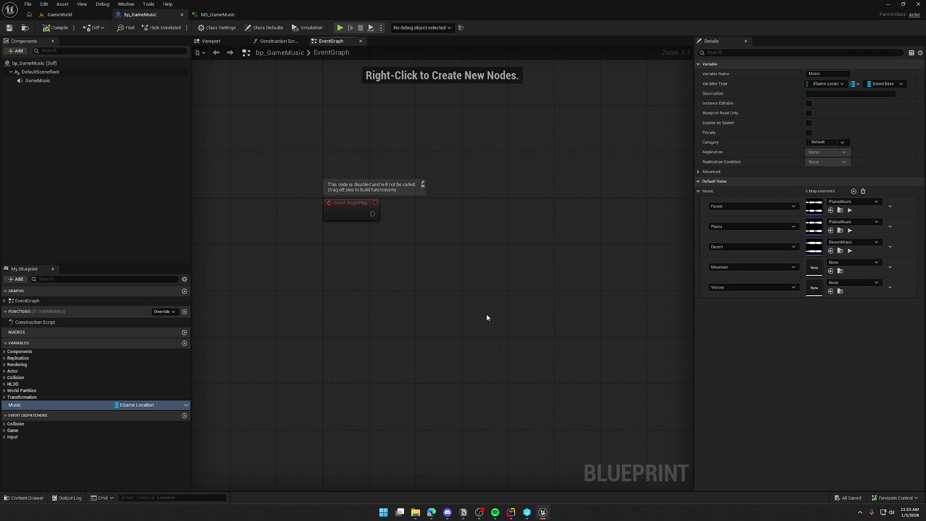
{"action": "mouse_move", "coordinate": [458, 308]}
{"action": "left_mouse_down"}
{"action": "mouse_move", "coordinate": [401, 286]}
{"action": "mouse_move", "coordinate": [405, 291]}
{"action": "left_mouse_up"}
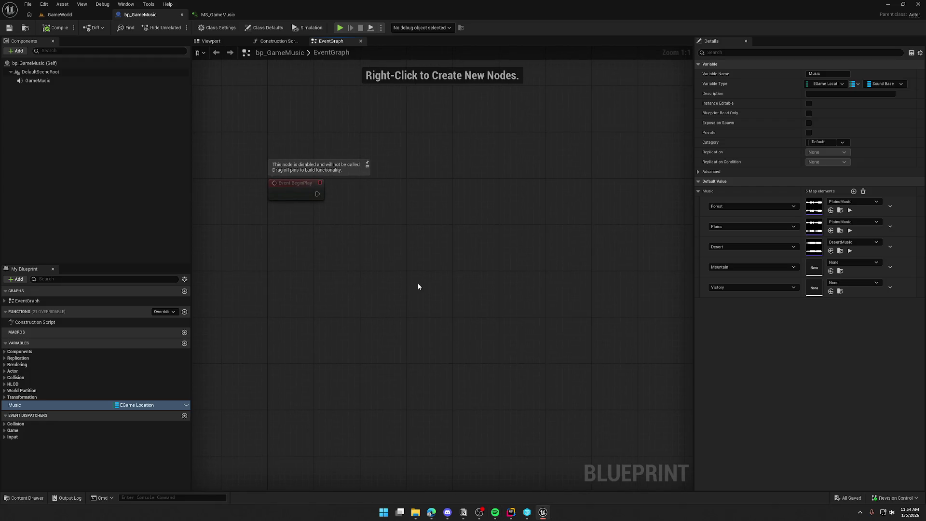
{"action": "left_click_drag", "start_coordinate": [417, 282], "coordinate": [410, 306]}
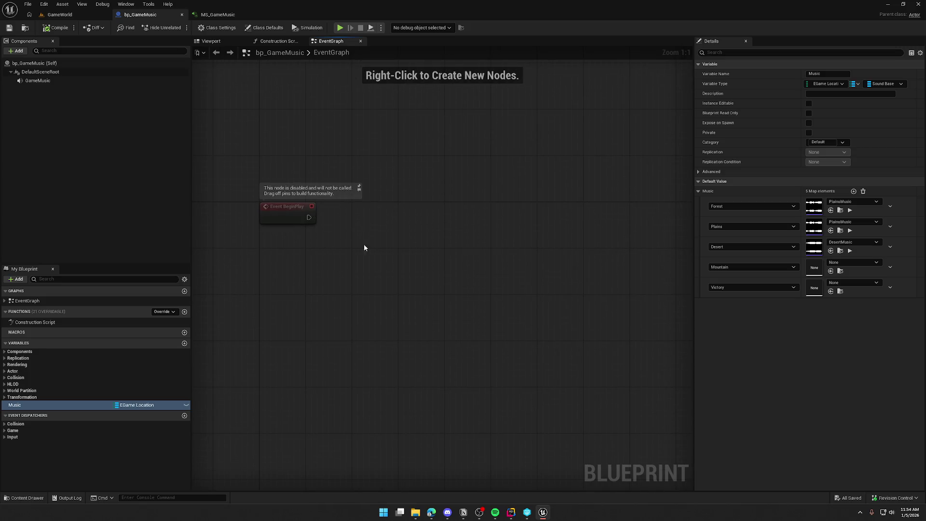
{"action": "left_click_drag", "start_coordinate": [314, 254], "coordinate": [345, 247]}
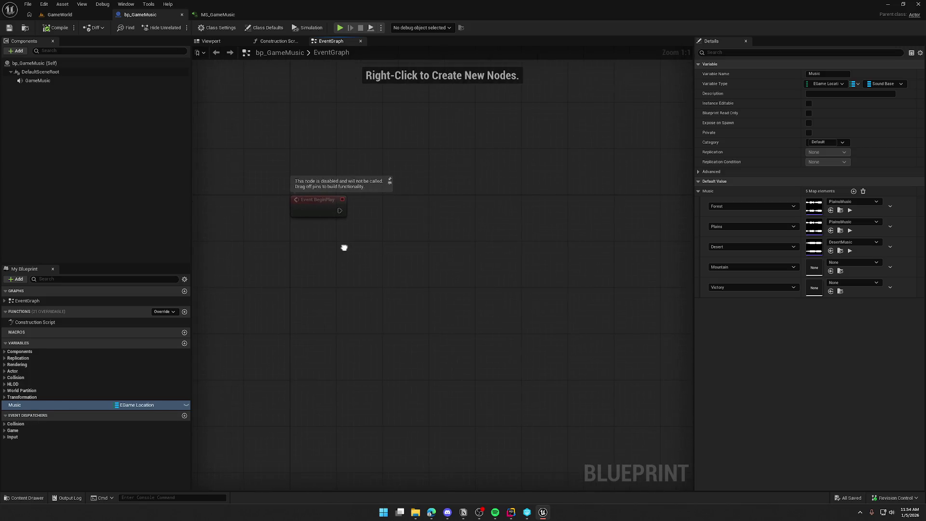
- Add a custom event node named TransitionMusic to the EventGraph
{"action": "right_click", "coordinate": [320, 253]}
{"action": "type", "text": "cust"}
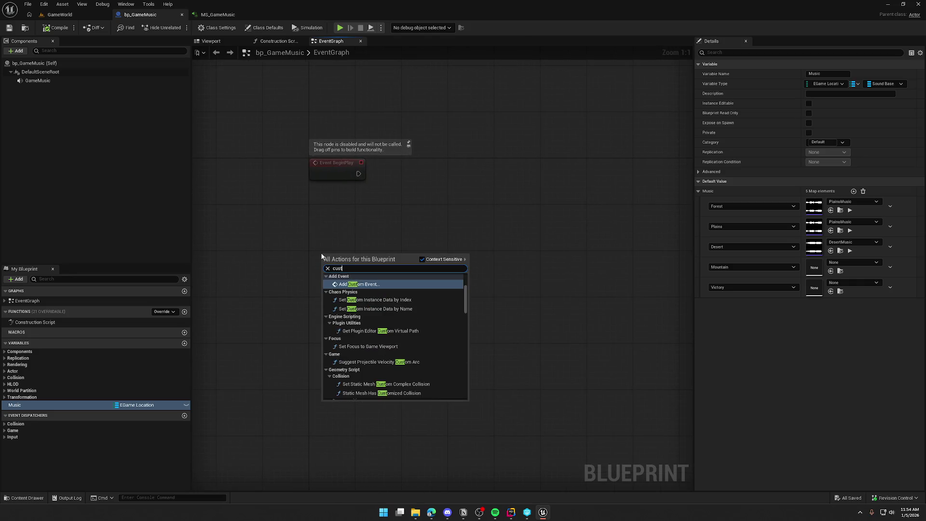
{"action": "key", "text": "Return"}
{"action": "type", "text": "Tra"}
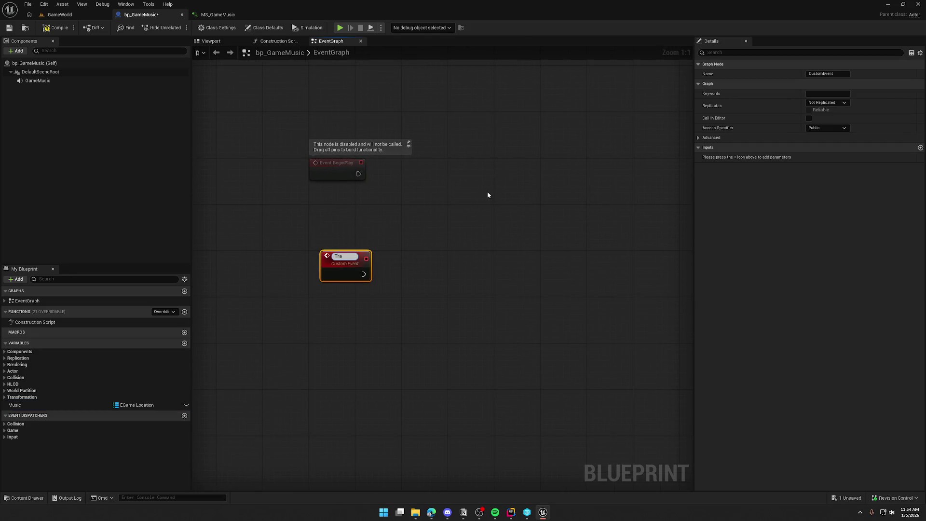
{"action": "type", "text": "nsitionMusic"}
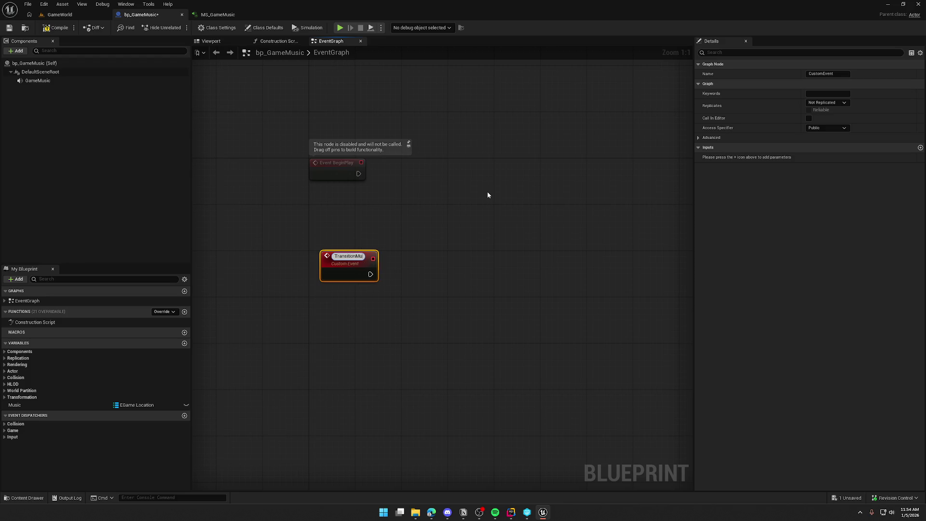
{"action": "key", "text": "Return"}
- Position TransitionMusic beneath Event BeginPlay and save the Blueprint
{"action": "left_click_drag", "start_coordinate": [343, 260], "coordinate": [333, 260]}
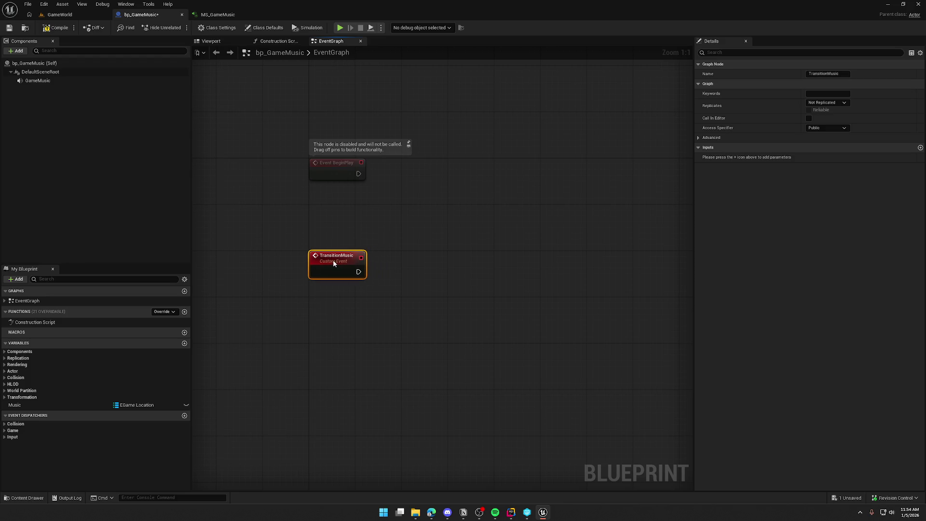
{"action": "left_click", "coordinate": [337, 310]}
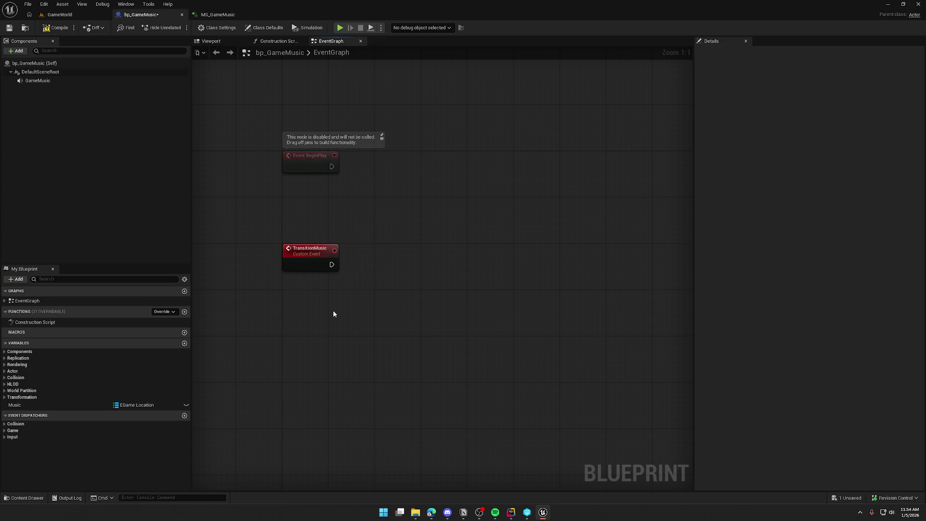
{"action": "mouse_move", "coordinate": [323, 304]}
{"action": "left_mouse_down"}
{"action": "mouse_move", "coordinate": [366, 356]}
{"action": "mouse_move", "coordinate": [338, 330]}
{"action": "mouse_move", "coordinate": [345, 305]}
{"action": "left_mouse_up"}
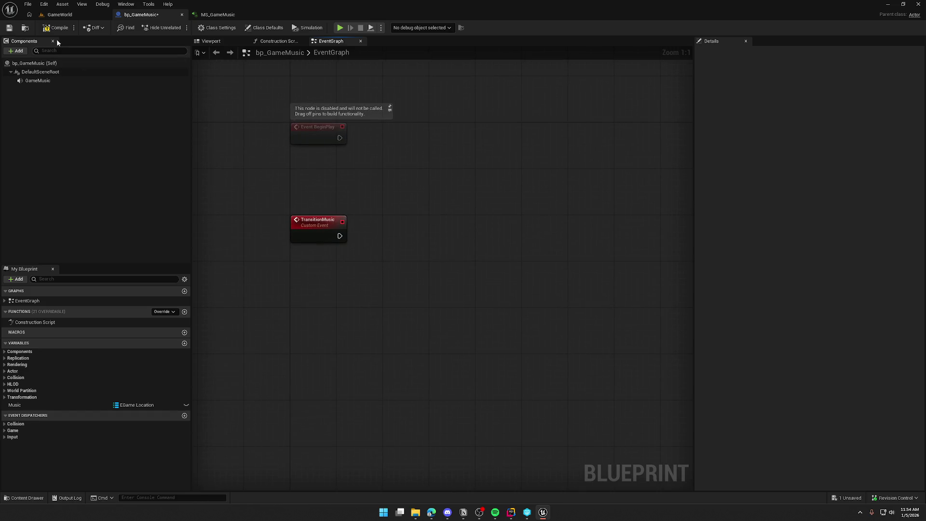
{"action": "key", "text": "ctrl+s"}
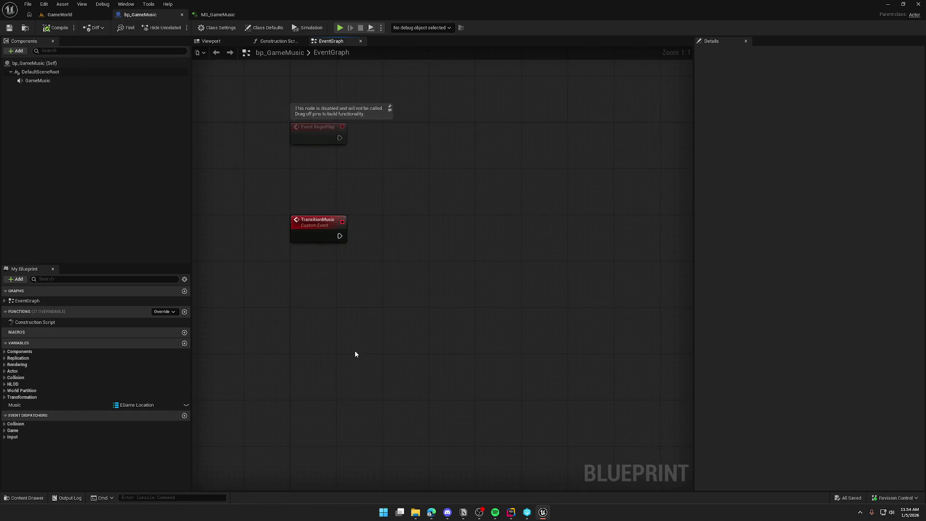
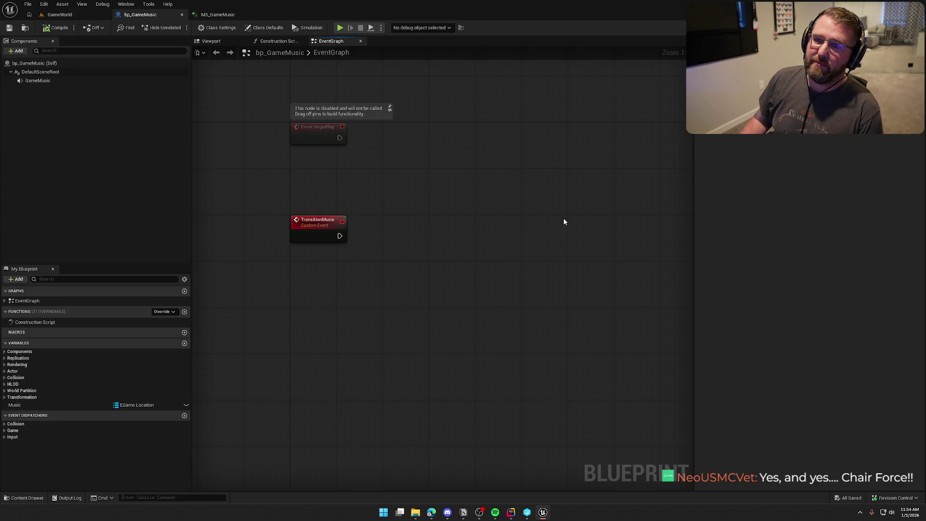
- Place a Music map getter in the graph and add a Find node wired to it
{"action": "key", "text": "Home"}
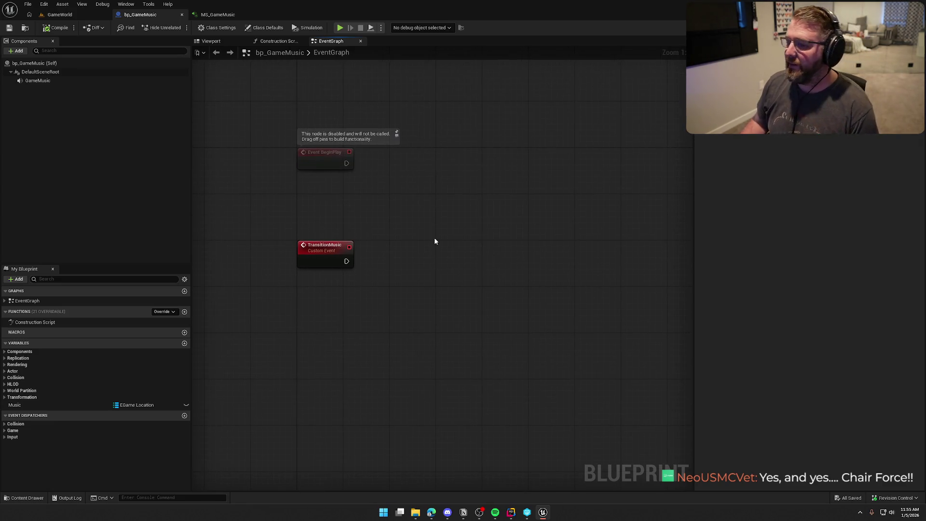
{"action": "left_click_drag", "start_coordinate": [446, 245], "coordinate": [452, 228]}
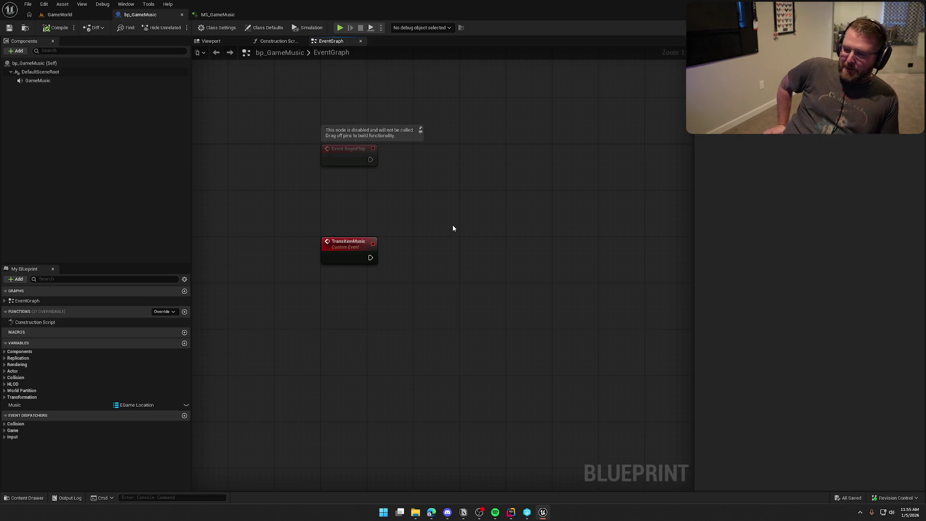
{"action": "mouse_move", "coordinate": [419, 268]}
{"action": "left_mouse_down"}
{"action": "mouse_move", "coordinate": [414, 279]}
{"action": "mouse_move", "coordinate": [375, 285]}
{"action": "left_mouse_up"}
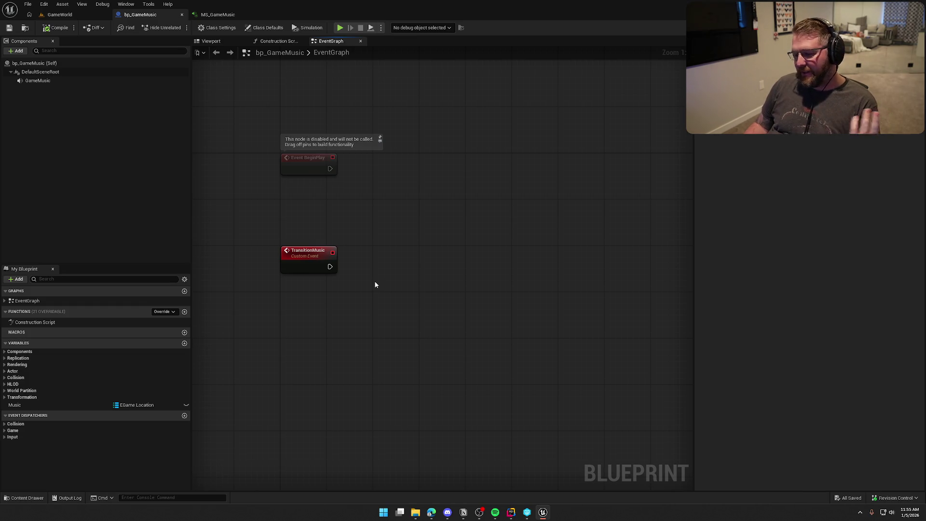
{"action": "mouse_move", "coordinate": [375, 285]}
{"action": "left_mouse_down"}
{"action": "mouse_move", "coordinate": [387, 294]}
{"action": "mouse_move", "coordinate": [374, 279]}
{"action": "mouse_move", "coordinate": [381, 275]}
{"action": "mouse_move", "coordinate": [399, 283]}
{"action": "mouse_move", "coordinate": [399, 264]}
{"action": "mouse_move", "coordinate": [390, 256]}
{"action": "mouse_move", "coordinate": [358, 269]}
{"action": "left_mouse_up"}
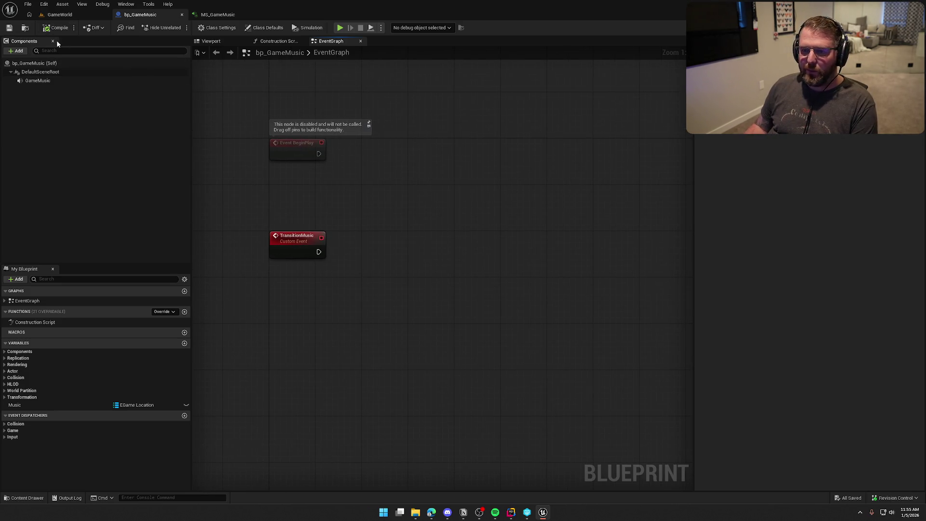
{"action": "left_click_drag", "start_coordinate": [358, 189], "coordinate": [368, 195]}
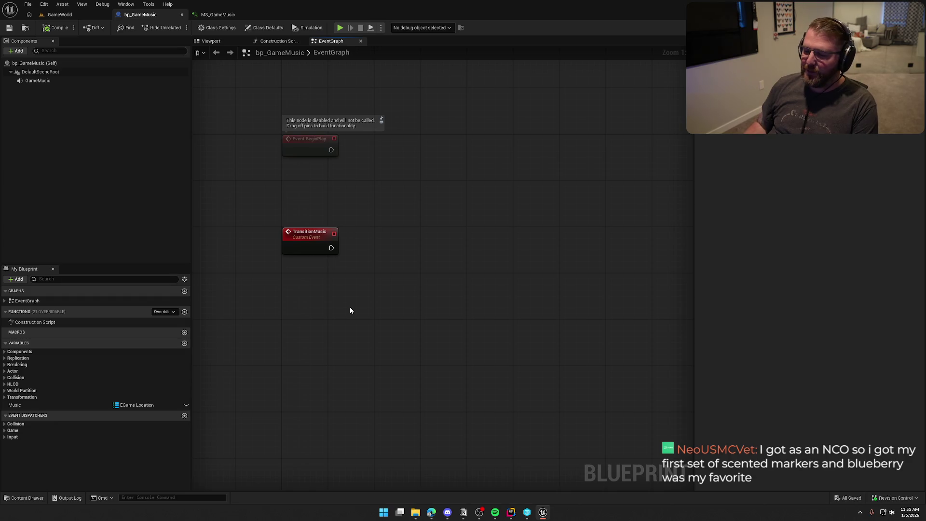
{"action": "mouse_move", "coordinate": [350, 311]}
{"action": "left_mouse_down"}
{"action": "mouse_move", "coordinate": [347, 332]}
{"action": "mouse_move", "coordinate": [327, 322]}
{"action": "left_mouse_up"}
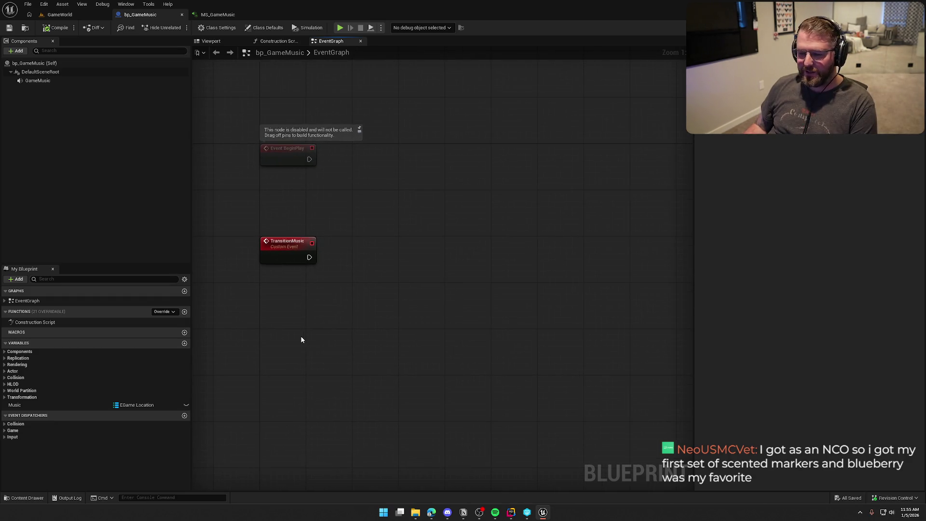
{"action": "left_click", "coordinate": [286, 242]}
{"action": "left_click", "coordinate": [30, 406]}
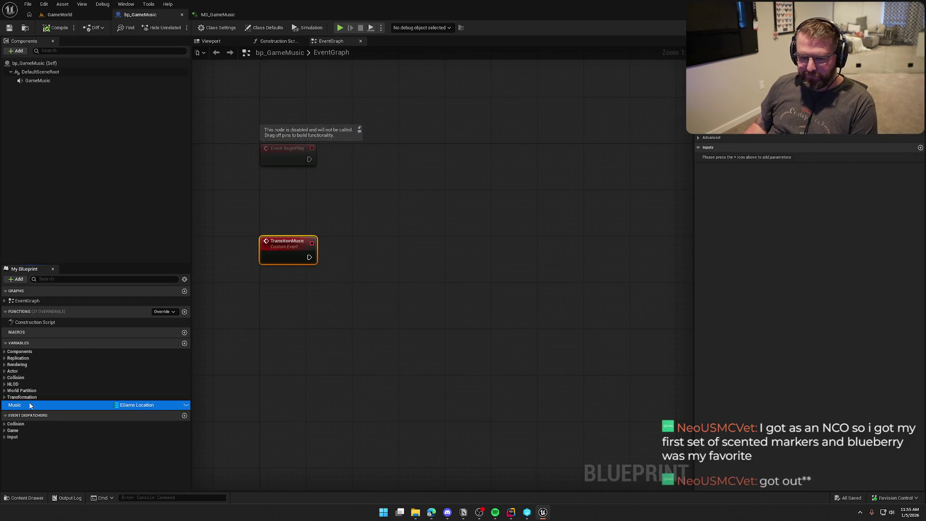
{"action": "mouse_move", "coordinate": [30, 406]}
{"action": "left_mouse_down"}
{"action": "mouse_move", "coordinate": [343, 295]}
{"action": "mouse_move", "coordinate": [430, 292]}
{"action": "mouse_move", "coordinate": [272, 261]}
{"action": "left_mouse_up"}
{"action": "type", "text": "f"}
{"action": "key", "text": "Return"}
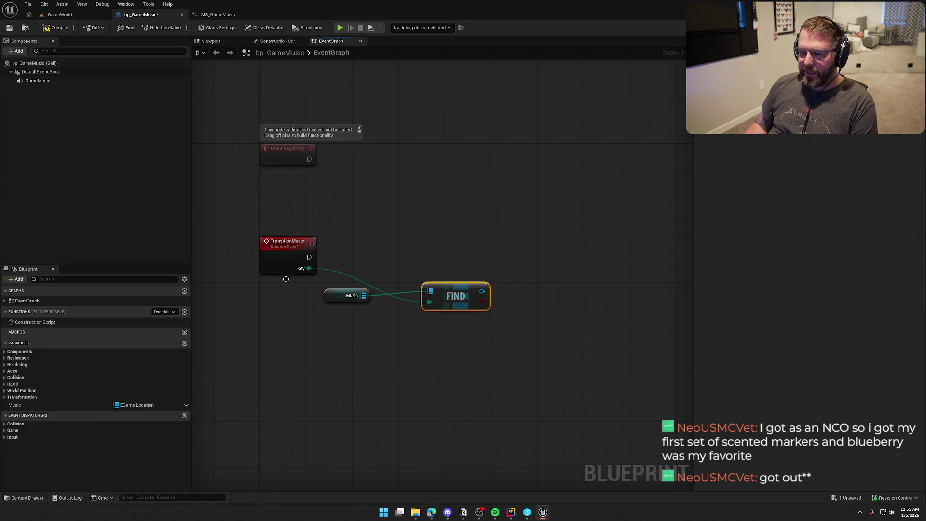
- Rename TransitionMusic's input to Zone
{"action": "left_click", "coordinate": [279, 262]}
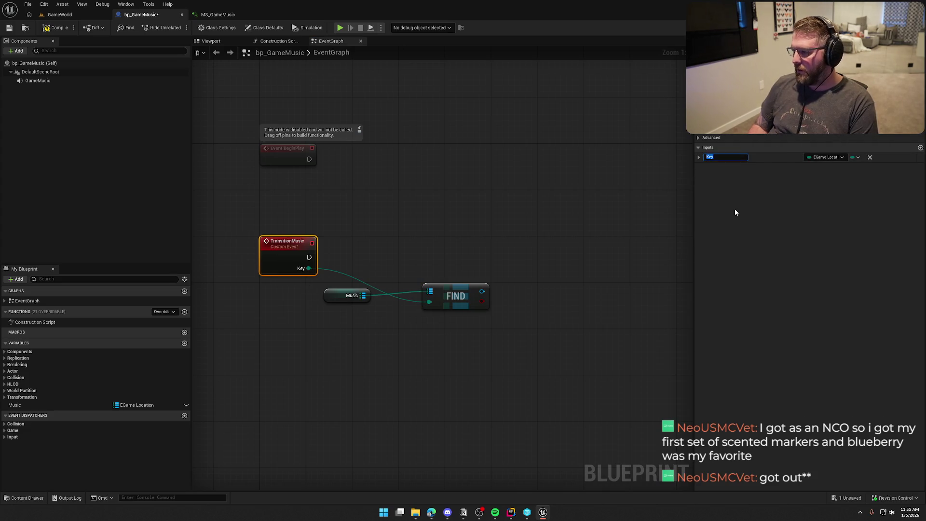
{"action": "type", "text": "Zone"}
{"action": "key", "text": "Return"}
{"action": "left_click", "coordinate": [404, 237]}
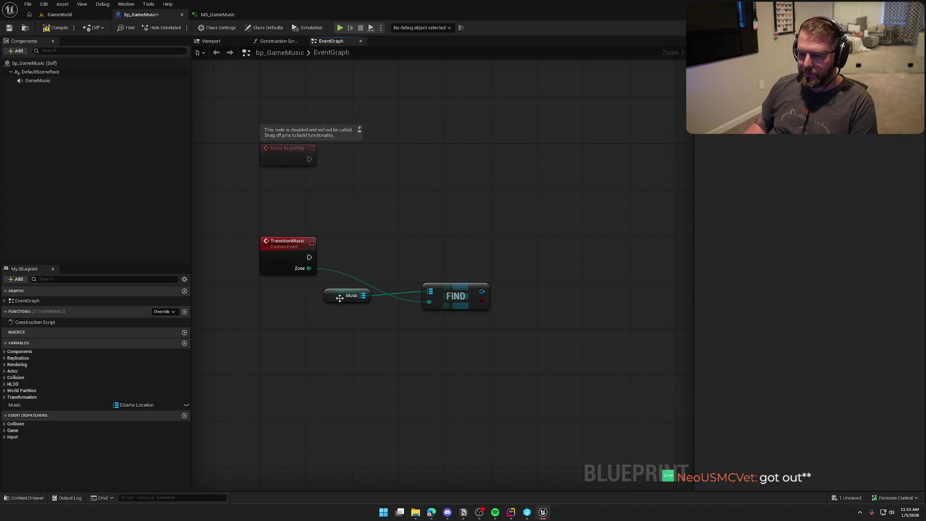
- Arrange the Music getter just above the Find node beside TransitionMusic
{"action": "left_click_drag", "start_coordinate": [339, 298], "coordinate": [281, 286]}
{"action": "mouse_move", "coordinate": [462, 299]}
{"action": "left_mouse_down"}
{"action": "mouse_move", "coordinate": [376, 306]}
{"action": "mouse_move", "coordinate": [394, 304]}
{"action": "left_mouse_up"}
{"action": "left_click", "coordinate": [380, 229]}
{"action": "mouse_move", "coordinate": [381, 229]}
{"action": "left_mouse_down"}
{"action": "mouse_move", "coordinate": [389, 261]}
{"action": "mouse_move", "coordinate": [385, 233]}
{"action": "left_mouse_up"}
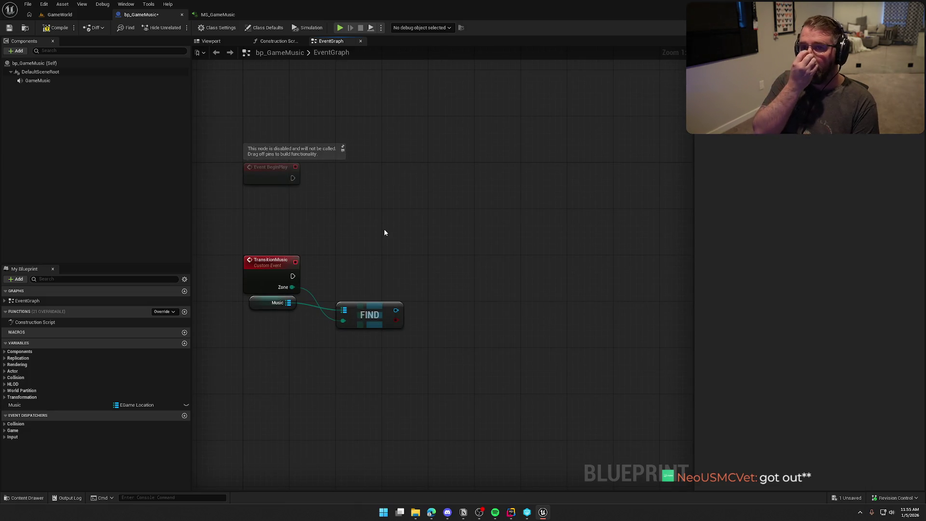
{"action": "mouse_move", "coordinate": [385, 233]}
{"action": "left_mouse_down"}
{"action": "mouse_move", "coordinate": [378, 208]}
{"action": "mouse_move", "coordinate": [372, 219]}
{"action": "mouse_move", "coordinate": [359, 208]}
{"action": "left_mouse_up"}
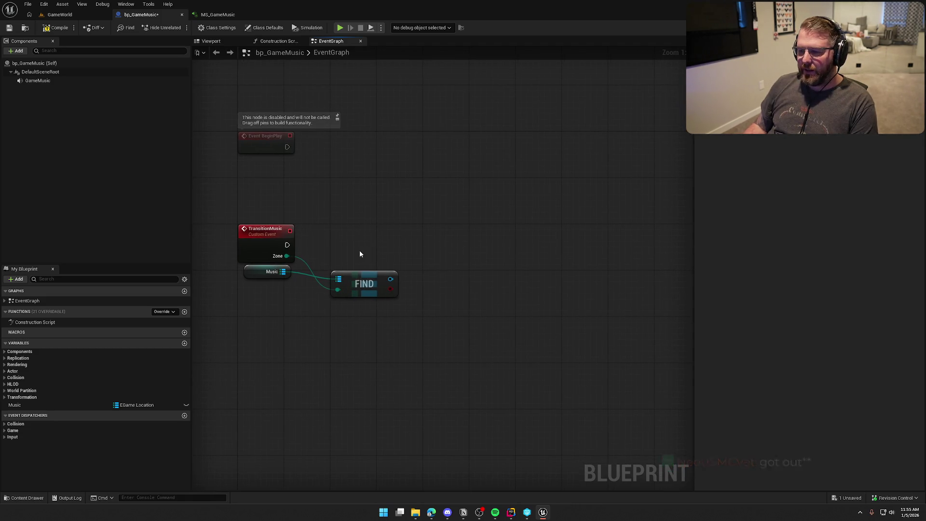
{"action": "left_click_drag", "start_coordinate": [360, 251], "coordinate": [352, 234]}
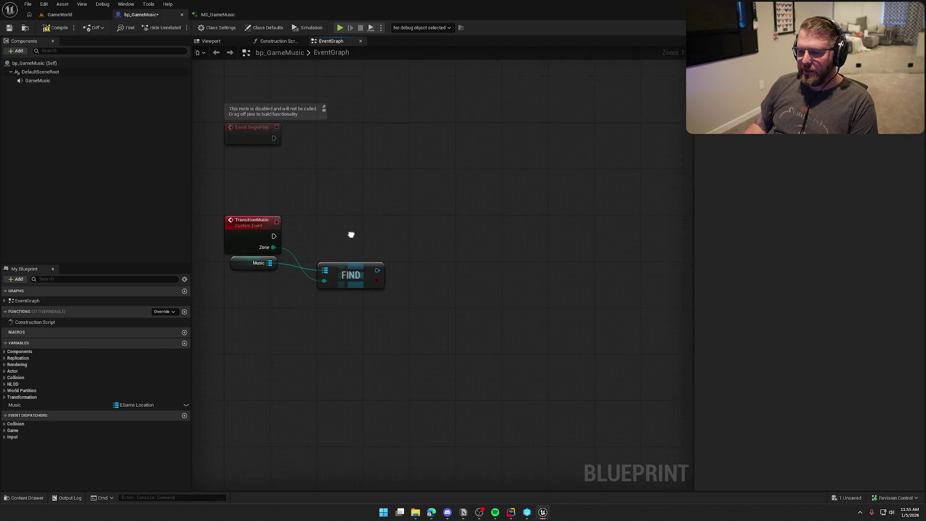
{"action": "mouse_move", "coordinate": [253, 266]}
{"action": "left_mouse_down"}
{"action": "mouse_move", "coordinate": [333, 261]}
{"action": "mouse_move", "coordinate": [324, 281]}
{"action": "left_mouse_up"}
{"action": "left_click", "coordinate": [355, 273], "text": "ctrl"}
{"action": "left_click_drag", "start_coordinate": [324, 281], "coordinate": [331, 281]}
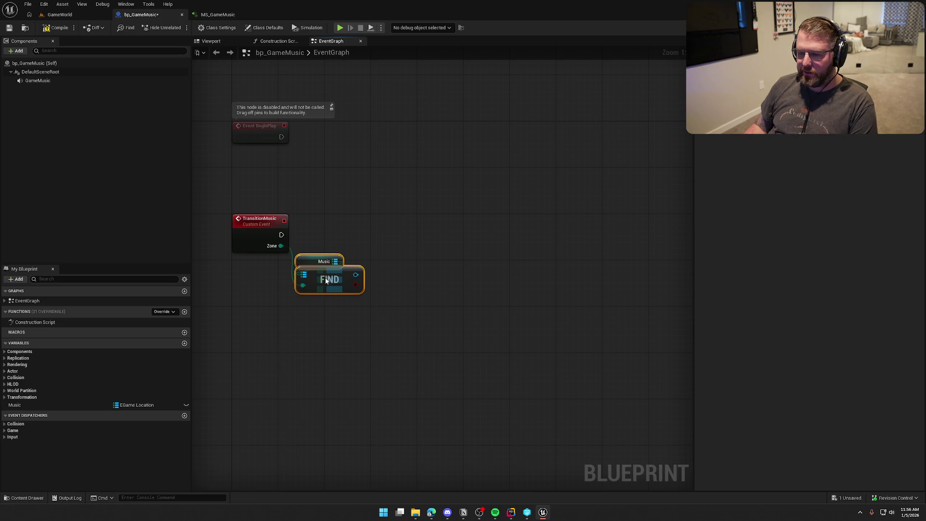
{"action": "left_click", "coordinate": [340, 223]}
- Check TransitionMusic's exec actions, then shift the Music and Find nodes to the right
{"action": "left_click_drag", "start_coordinate": [351, 231], "coordinate": [364, 242]}
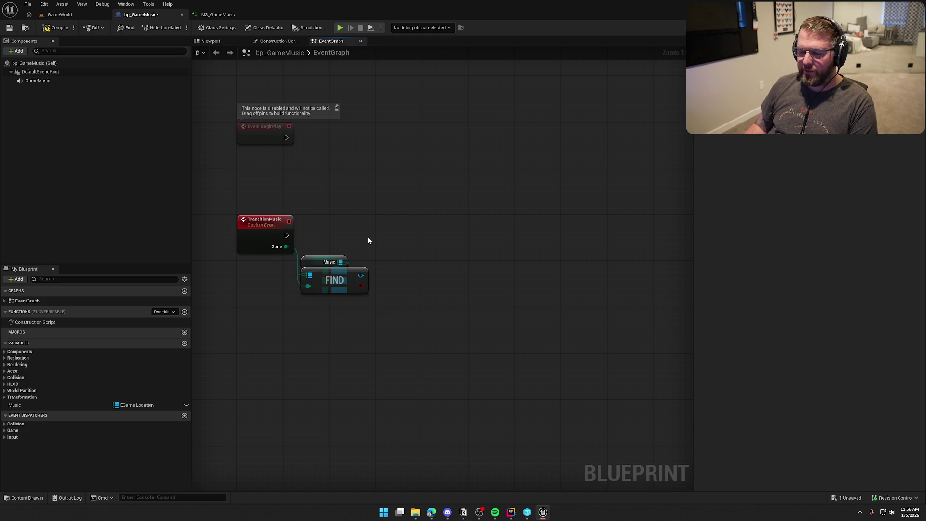
{"action": "left_click_drag", "start_coordinate": [287, 236], "coordinate": [403, 245]}
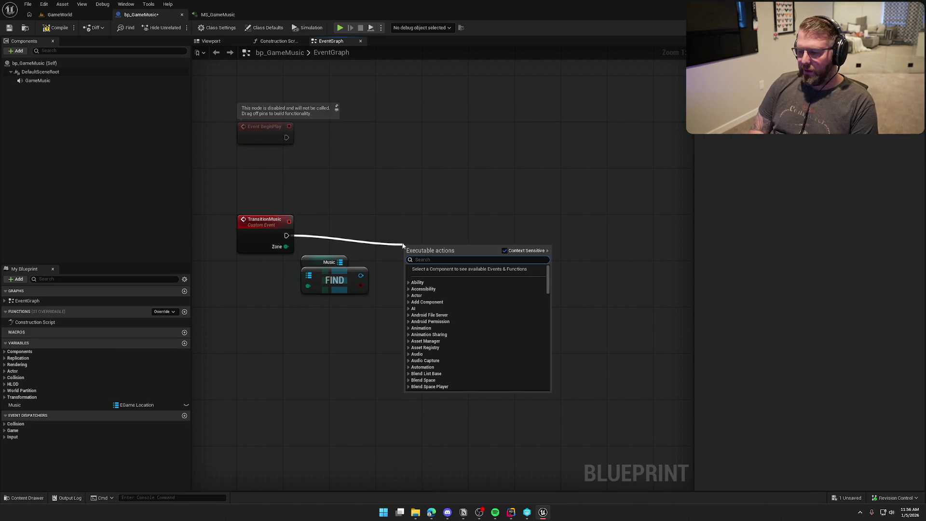
{"action": "left_click", "coordinate": [403, 245]}
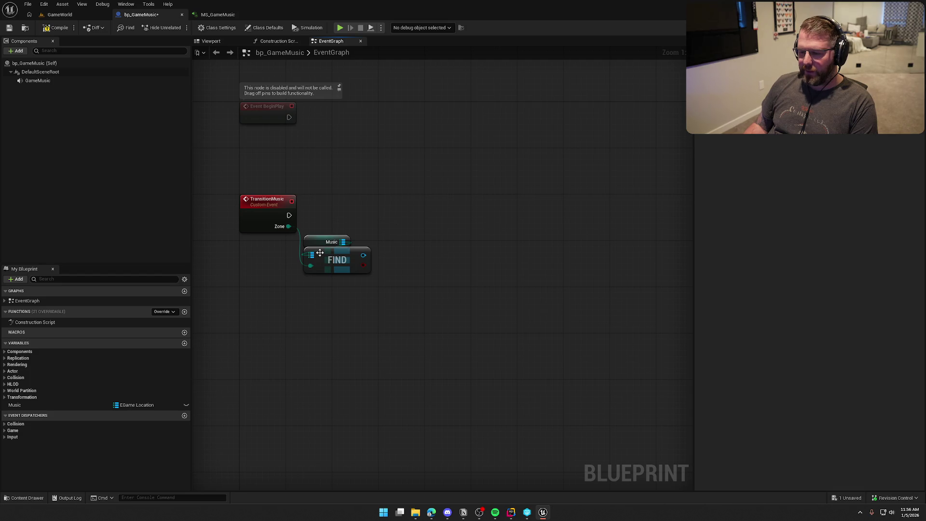
{"action": "left_click_drag", "start_coordinate": [322, 241], "coordinate": [351, 241]}
{"action": "left_click", "coordinate": [382, 198]}
{"action": "left_click", "coordinate": [345, 267]}
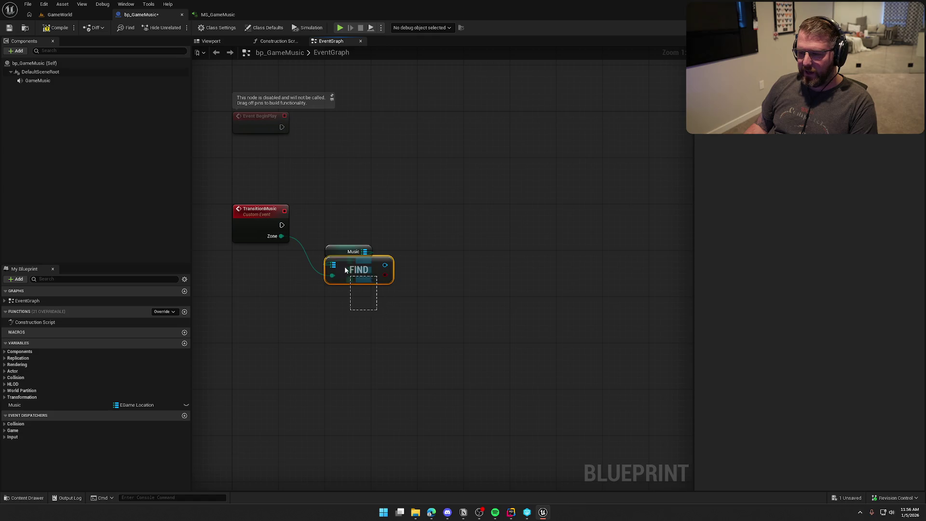
{"action": "left_click", "coordinate": [355, 228]}
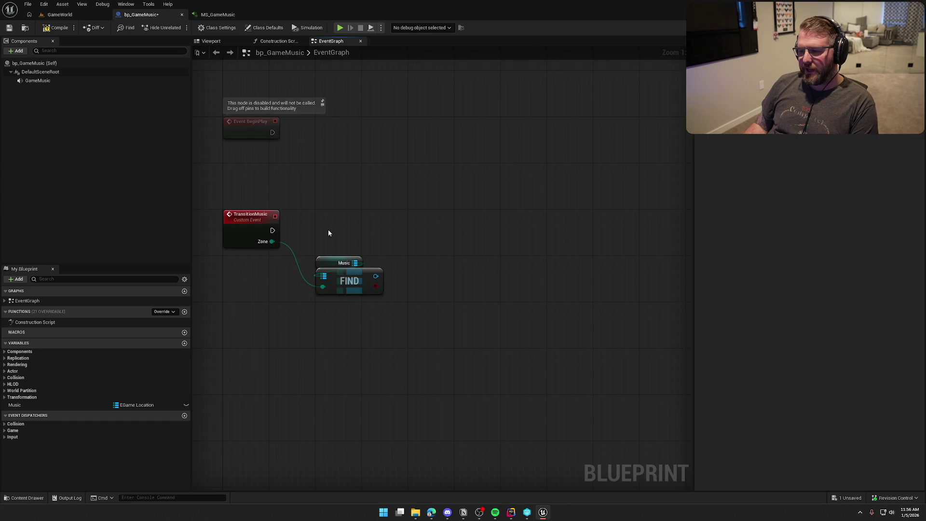
{"action": "left_click_drag", "start_coordinate": [328, 230], "coordinate": [338, 234]}
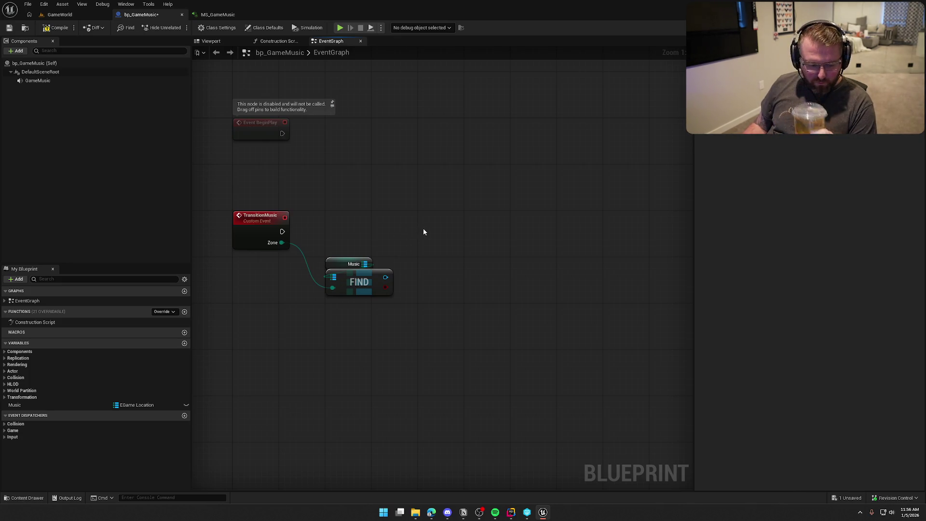
- Drag from the Find node's Value output to list the Sound Base actions
{"action": "left_click_drag", "start_coordinate": [424, 232], "coordinate": [417, 216]}
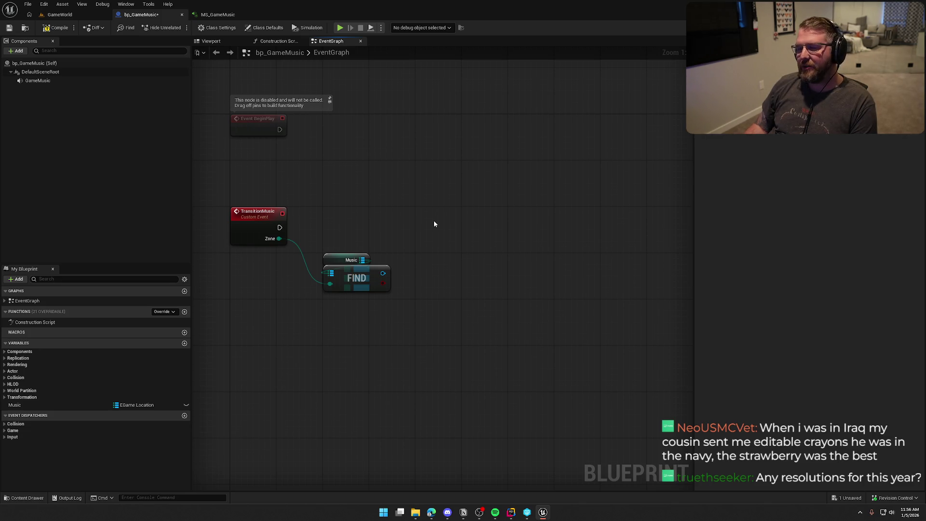
{"action": "left_click_drag", "start_coordinate": [436, 225], "coordinate": [451, 218]}
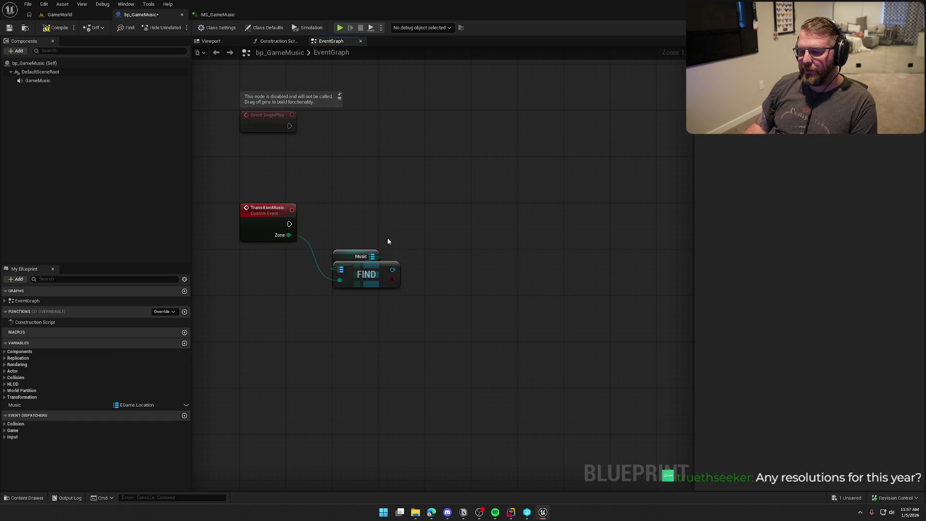
{"action": "left_click_drag", "start_coordinate": [391, 273], "coordinate": [456, 247]}
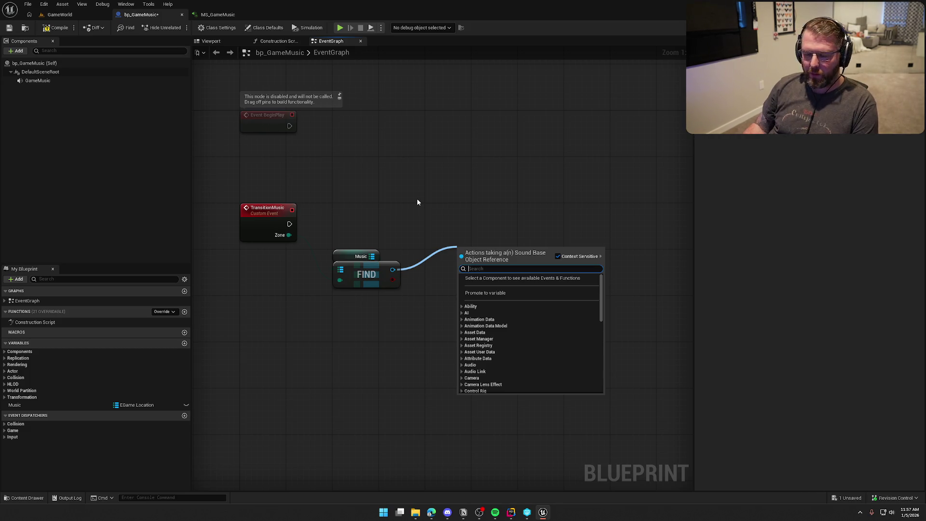
- Create a Boolean variable named isPrimary and compile the blueprint
{"action": "left_click", "coordinate": [417, 202]}
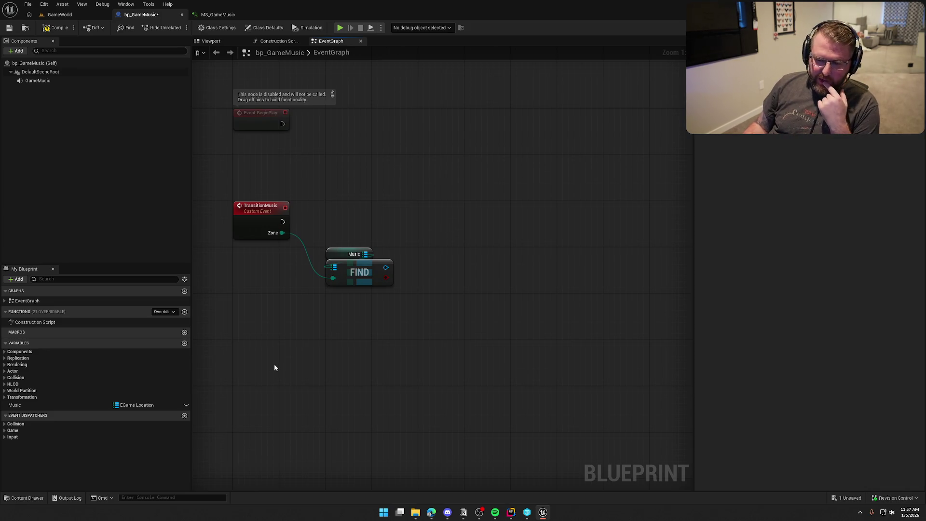
{"action": "left_click", "coordinate": [184, 343]}
{"action": "type", "text": "bool"}
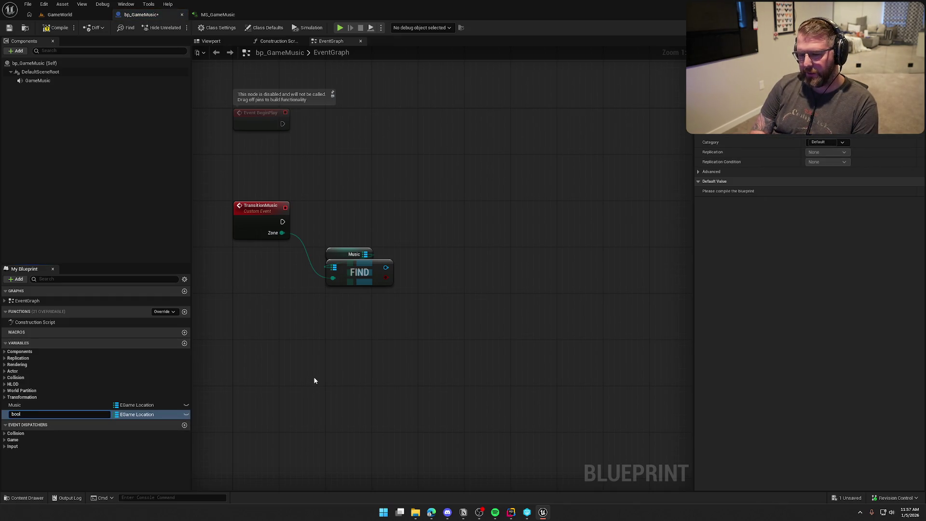
{"action": "key", "text": "BackSpace"}
{"action": "key", "text": "BackSpace"}
{"action": "type", "text": "isPr"}
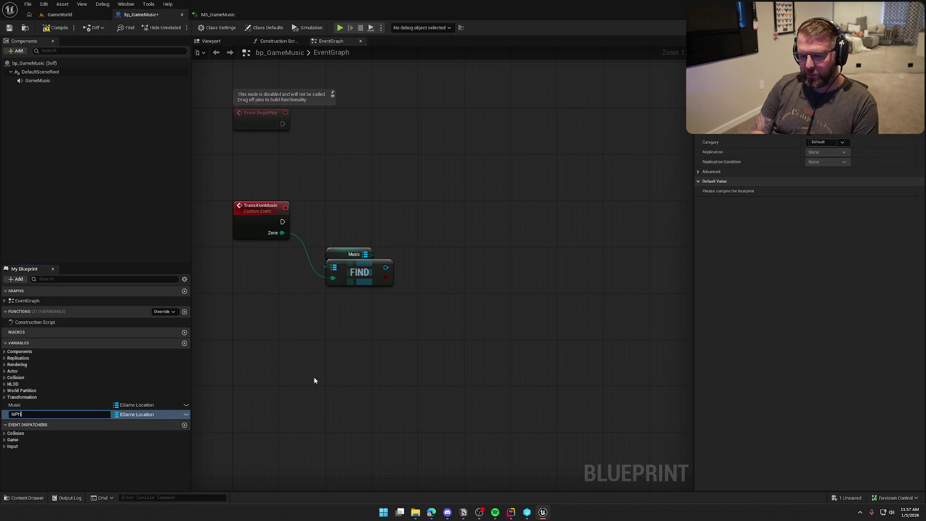
{"action": "type", "text": "imary"}
{"action": "key", "text": "Return"}
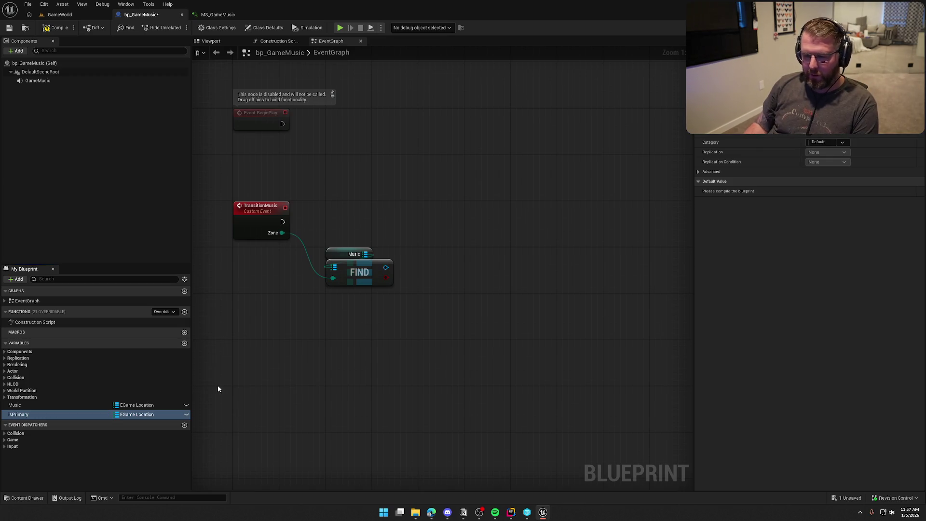
{"action": "left_click", "coordinate": [137, 415]}
{"action": "left_click", "coordinate": [134, 277]}
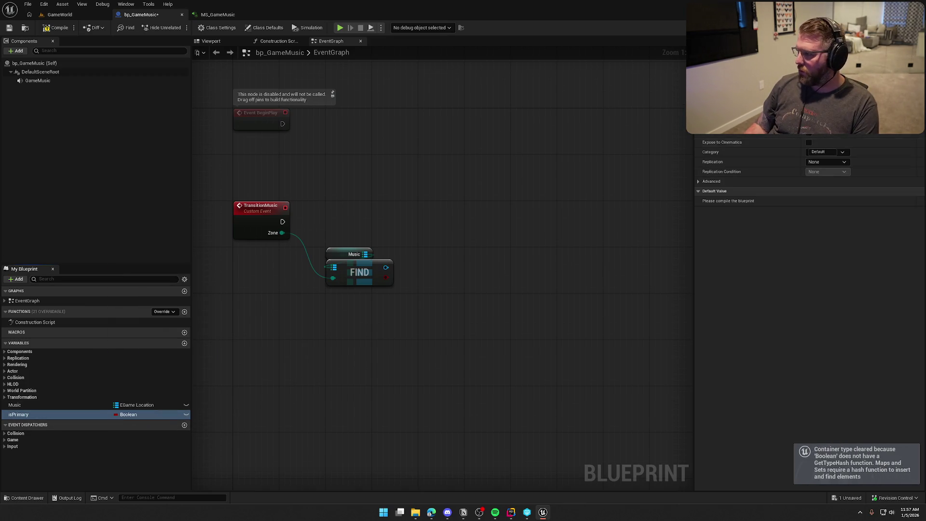
{"action": "left_click", "coordinate": [55, 28]}
- Leave isPrimary's default value unchecked and pull a wire off Event BeginPlay
{"action": "mouse_move", "coordinate": [273, 367]}
{"action": "left_mouse_down"}
{"action": "mouse_move", "coordinate": [279, 343]}
{"action": "mouse_move", "coordinate": [314, 348]}
{"action": "left_mouse_up"}
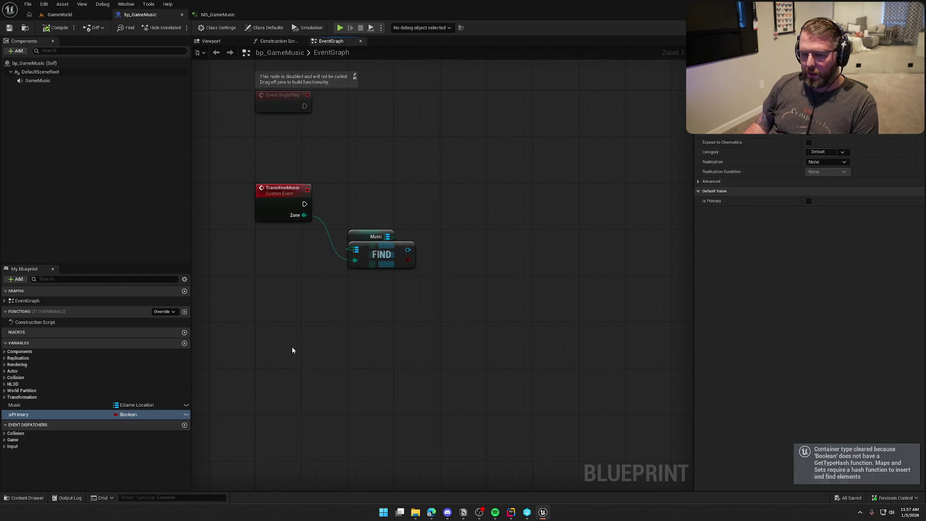
{"action": "left_click", "coordinate": [809, 201]}
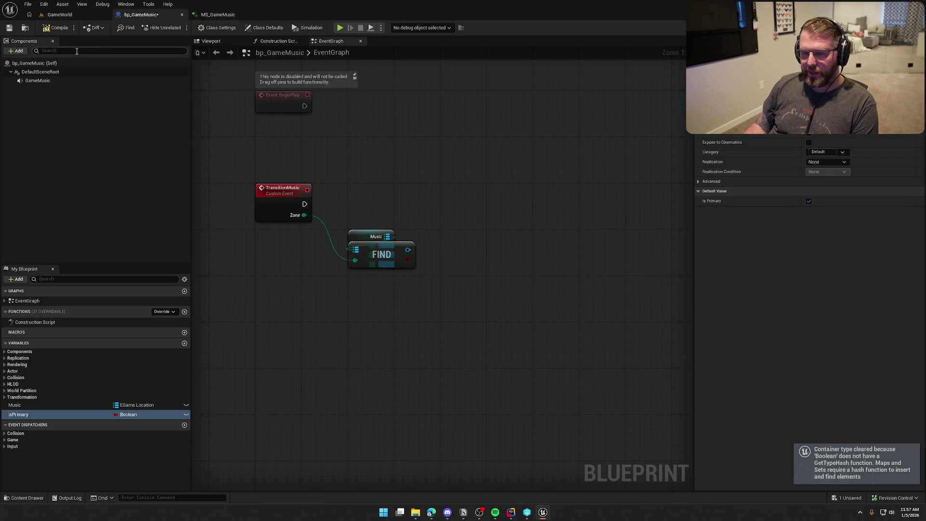
{"action": "mouse_move", "coordinate": [309, 300]}
{"action": "left_mouse_down"}
{"action": "mouse_move", "coordinate": [308, 366]}
{"action": "mouse_move", "coordinate": [308, 353]}
{"action": "left_mouse_up"}
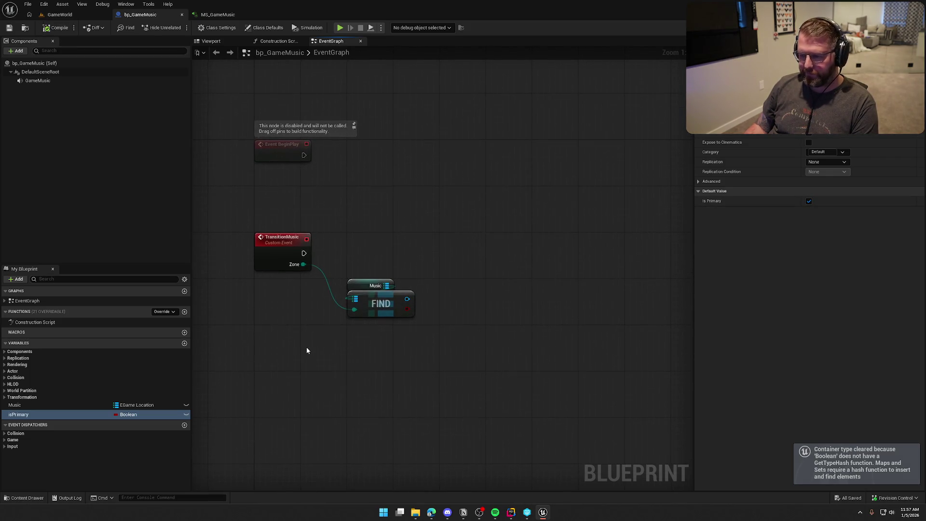
{"action": "left_click", "coordinate": [809, 202]}
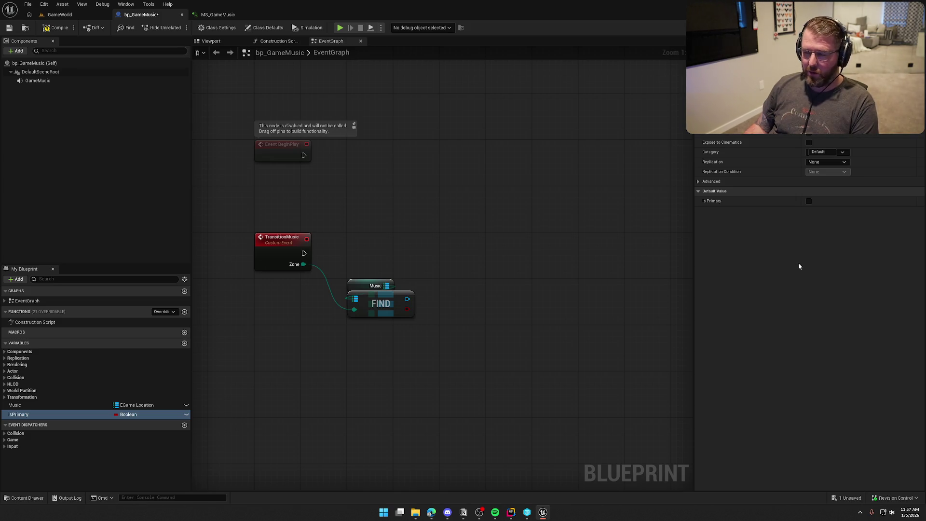
{"action": "left_click_drag", "start_coordinate": [304, 155], "coordinate": [353, 161]}
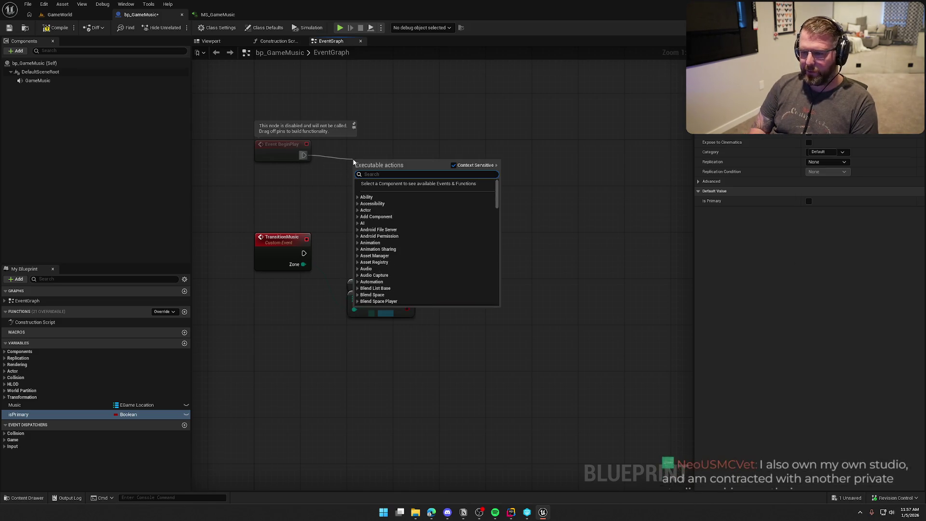
- Add a Transition Music call after Event BeginPlay and place it beside the event
{"action": "type", "text": "tra"}
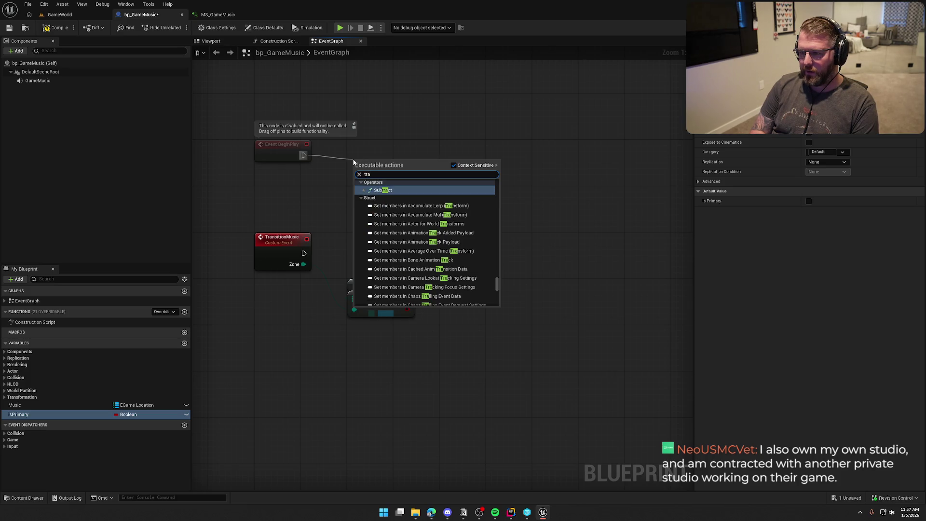
{"action": "type", "text": "nsition"}
{"action": "key", "text": "Return"}
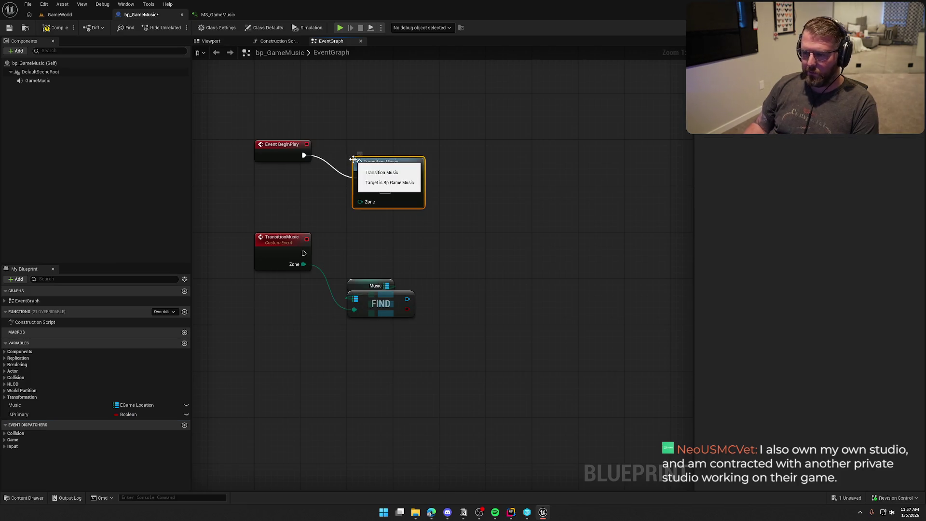
{"action": "left_click_drag", "start_coordinate": [373, 164], "coordinate": [369, 143]}
{"action": "left_click_drag", "start_coordinate": [467, 204], "coordinate": [491, 206]}
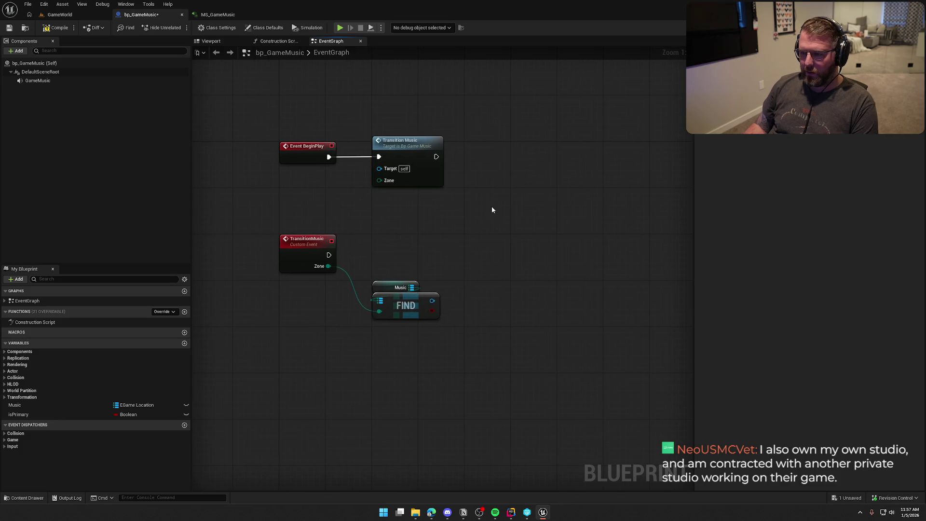
- Untick Pass-by-Reference on the Zone input, compile and save, and keep Zone set to Forest
{"action": "left_click", "coordinate": [304, 258]}
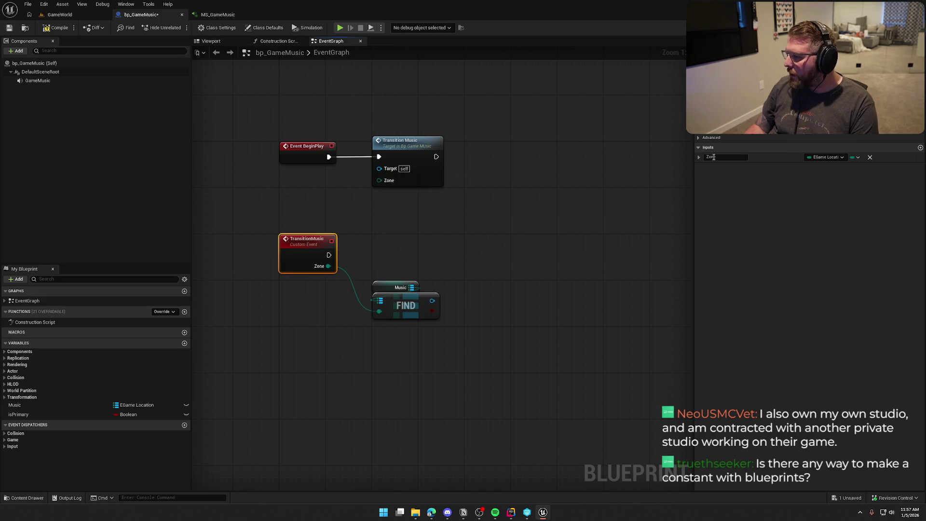
{"action": "left_click", "coordinate": [697, 137]}
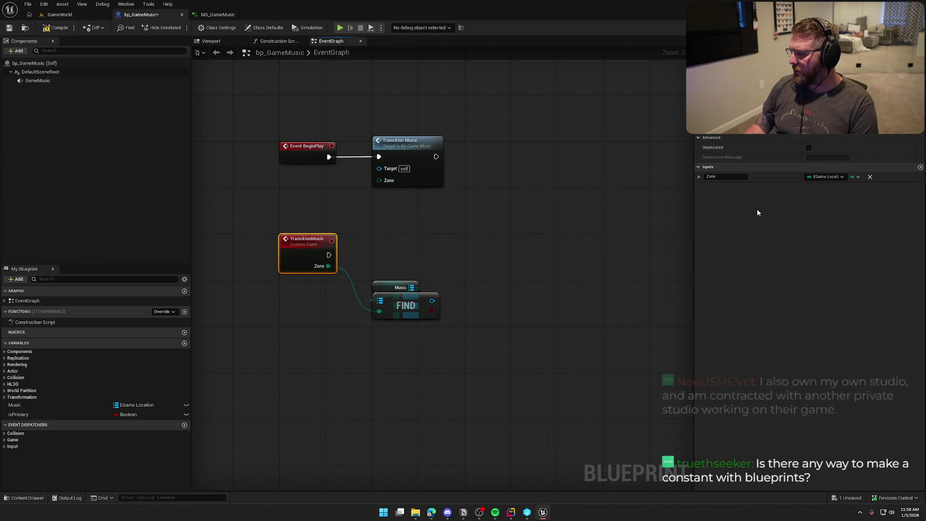
{"action": "left_click", "coordinate": [858, 177]}
{"action": "left_click", "coordinate": [855, 178]}
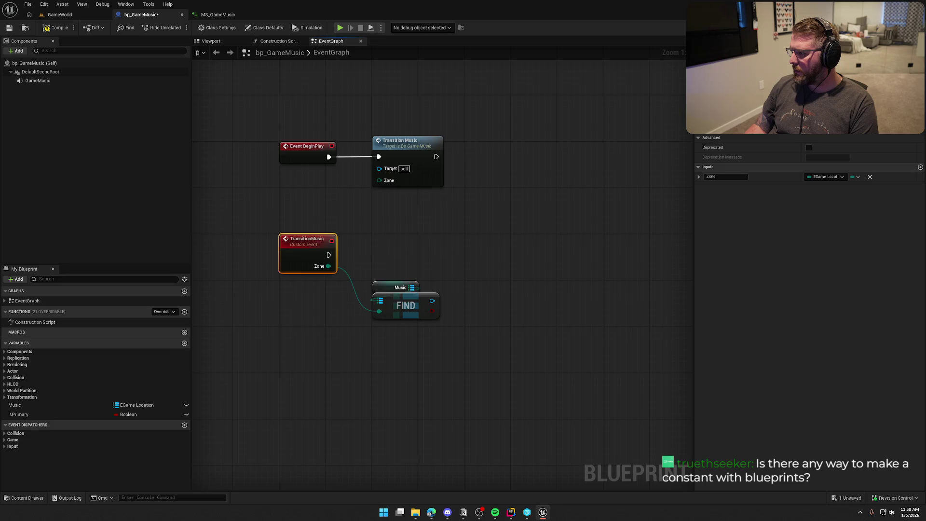
{"action": "left_click", "coordinate": [700, 177]}
{"action": "left_click", "coordinate": [808, 187]}
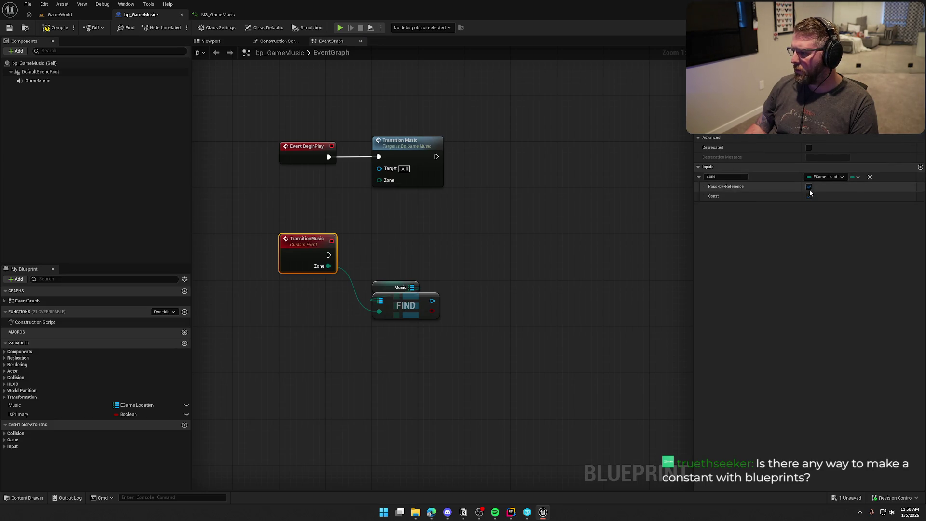
{"action": "left_click", "coordinate": [56, 27]}
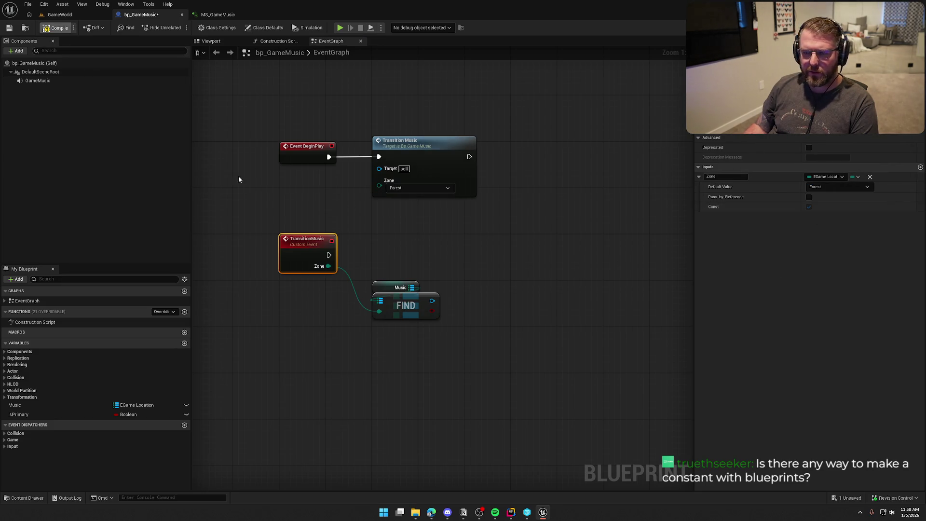
{"action": "left_click", "coordinate": [410, 183]}
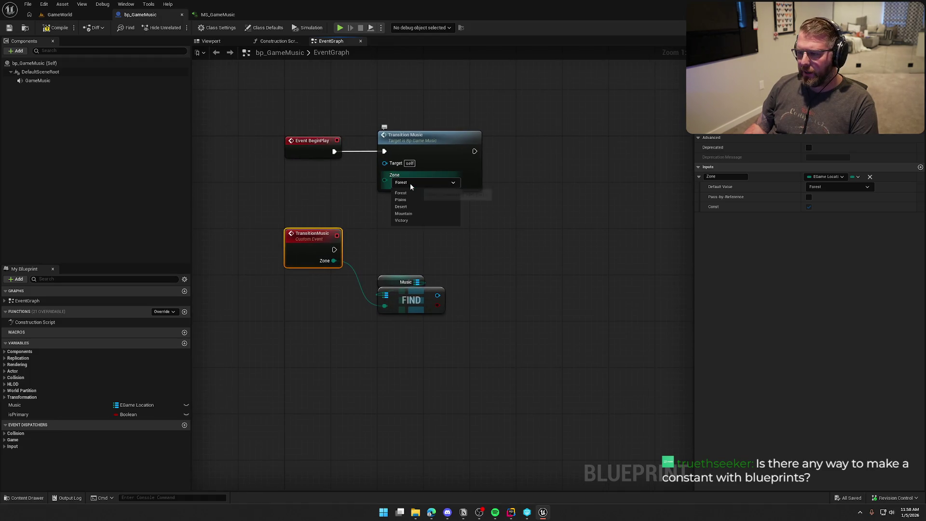
{"action": "left_click", "coordinate": [410, 183]}
{"action": "left_click", "coordinate": [355, 209]}
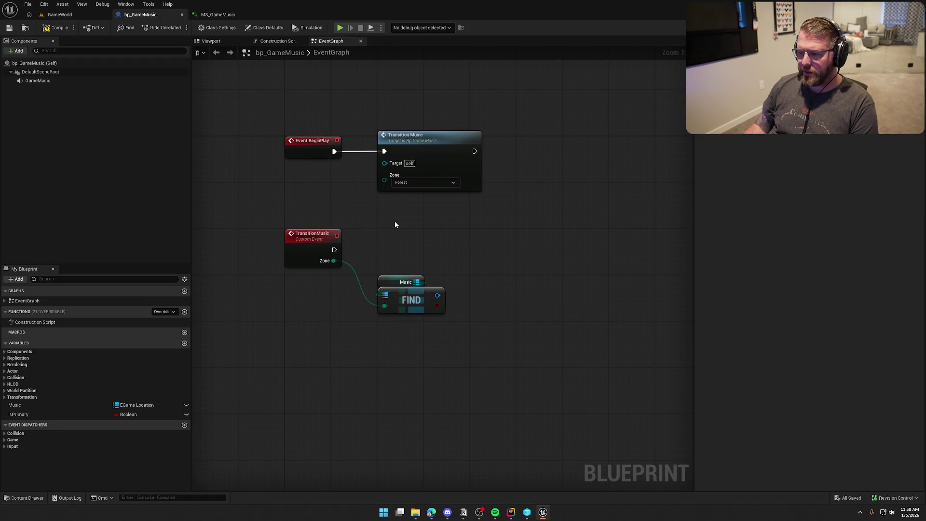
{"action": "left_click_drag", "start_coordinate": [432, 251], "coordinate": [395, 248]}
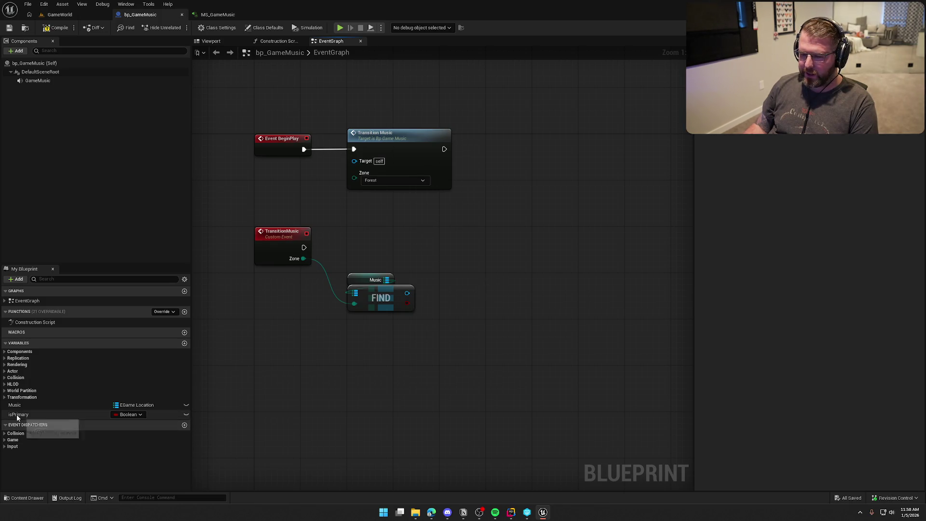
- Add a new timeline node via 'add timeline', undoing the wrongly placed one
{"action": "left_click_drag", "start_coordinate": [304, 248], "coordinate": [483, 248]}
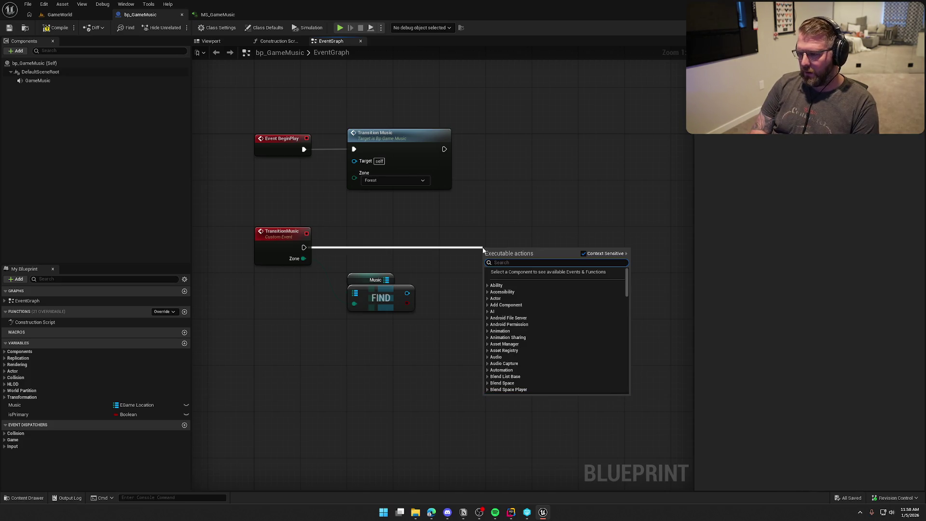
{"action": "type", "text": "timeline"}
{"action": "key", "text": "Return"}
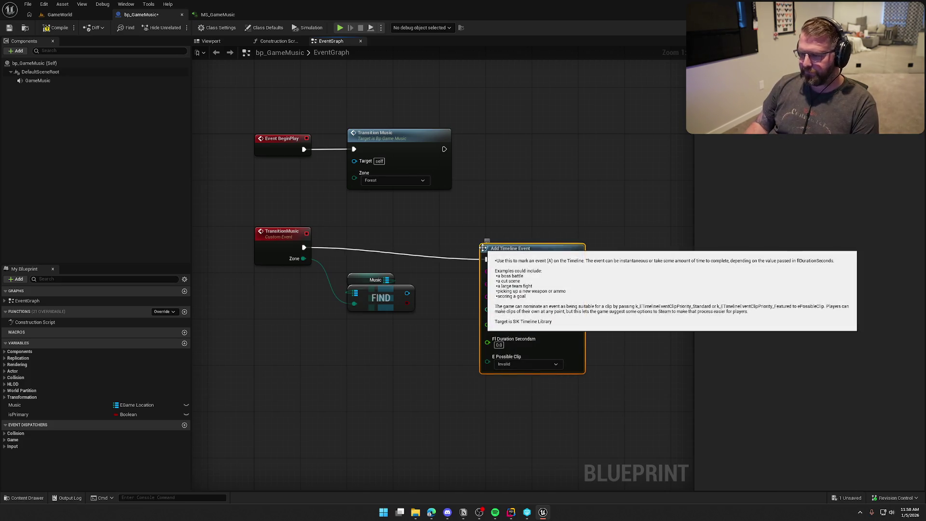
{"action": "key", "text": "ctrl+z"}
{"action": "right_click", "coordinate": [495, 237]}
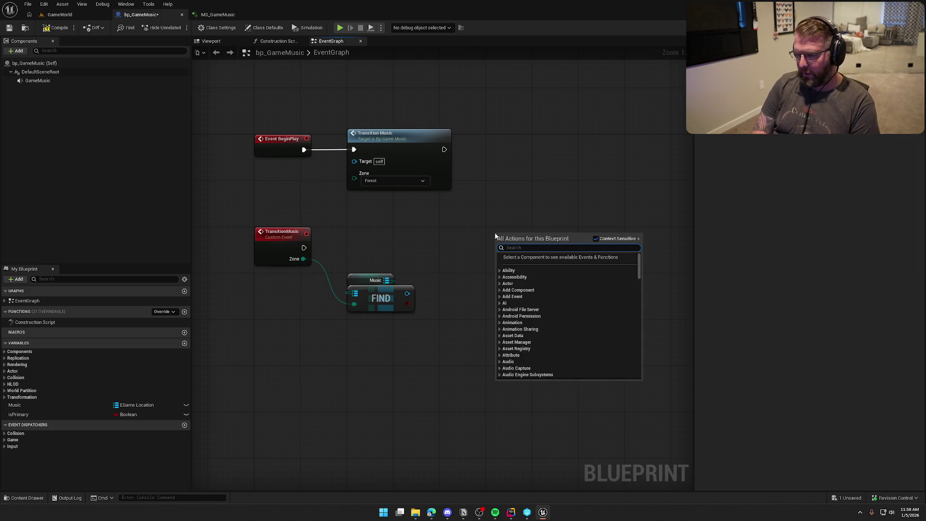
{"action": "type", "text": "add timeline"}
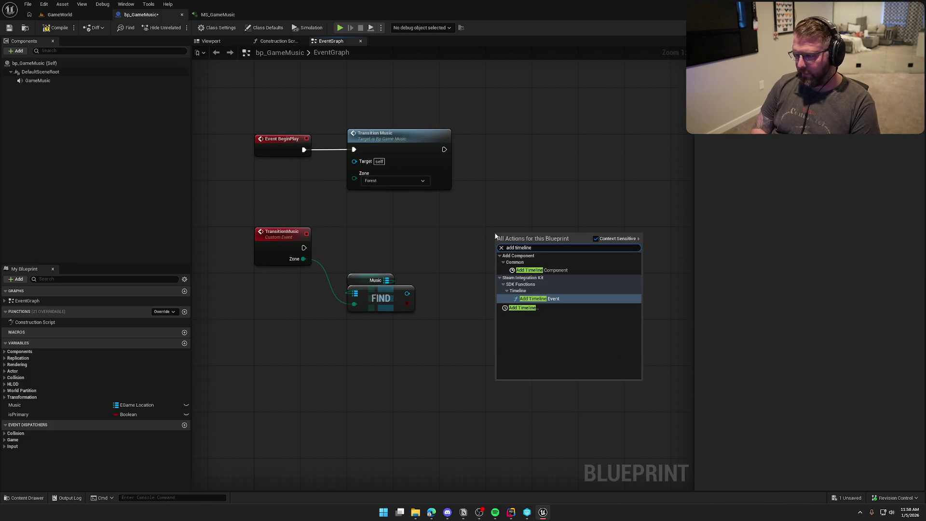
{"action": "left_click", "coordinate": [522, 308]}
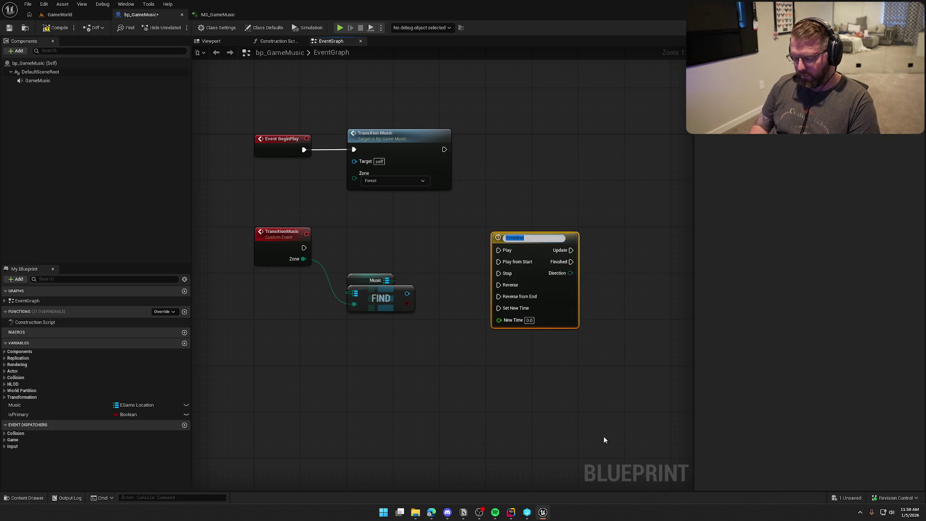
- Name the new timeline node Transition
{"action": "type", "text": "Tr"}
{"action": "key", "text": "BackSpace"}
{"action": "key", "text": "BackSpace"}
{"action": "key", "text": "BackSpace"}
{"action": "type", "text": "imeline"}
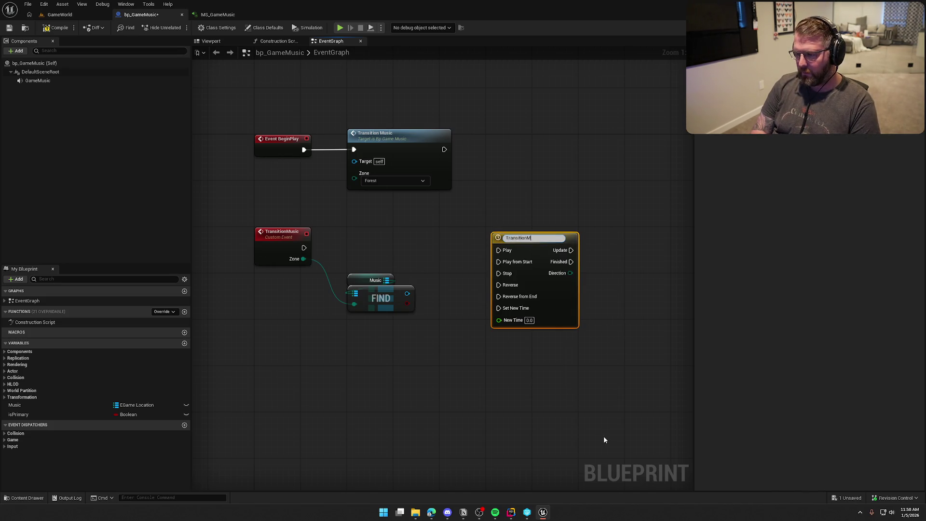
{"action": "key", "text": "ctrl+a"}
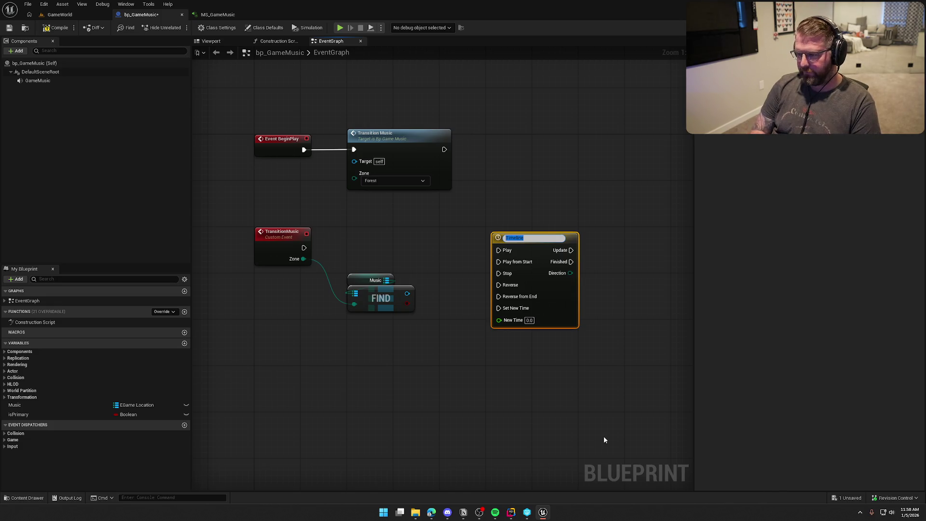
{"action": "type", "text": "Transition"}
{"action": "key", "text": "Return"}
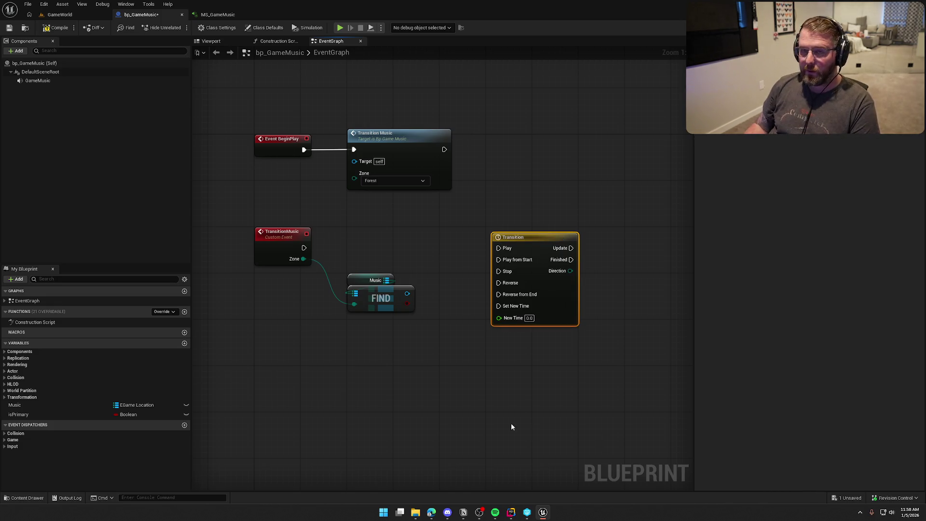
{"action": "left_click", "coordinate": [517, 425]}
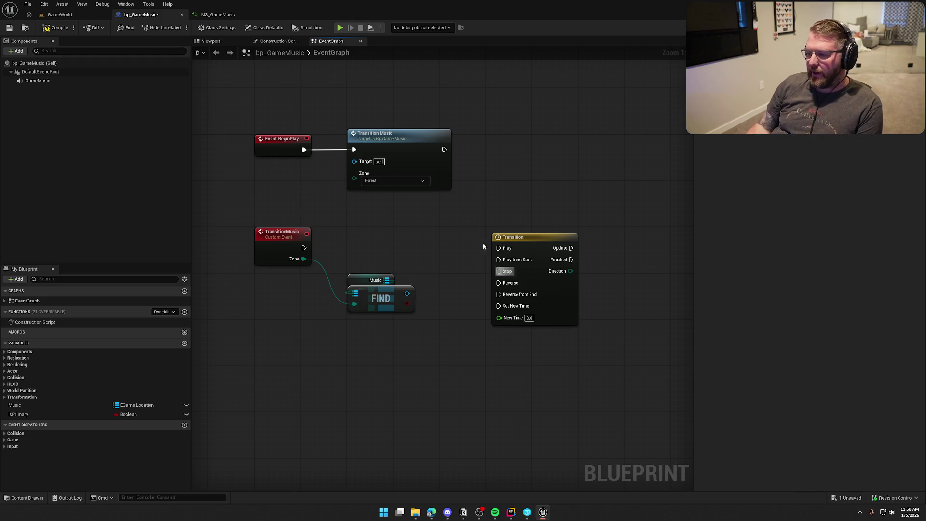
- Wire TransitionMusic to the Transition timeline's Play from Start and add a Game Music component reference
{"action": "left_click_drag", "start_coordinate": [531, 241], "coordinate": [525, 233]}
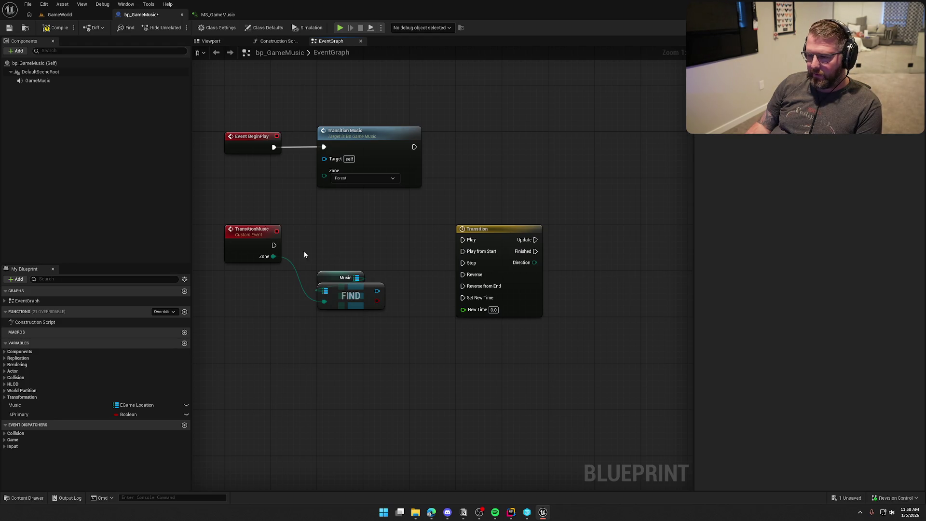
{"action": "mouse_move", "coordinate": [275, 245]}
{"action": "left_mouse_down"}
{"action": "mouse_move", "coordinate": [466, 254]}
{"action": "mouse_move", "coordinate": [441, 229]}
{"action": "left_mouse_up"}
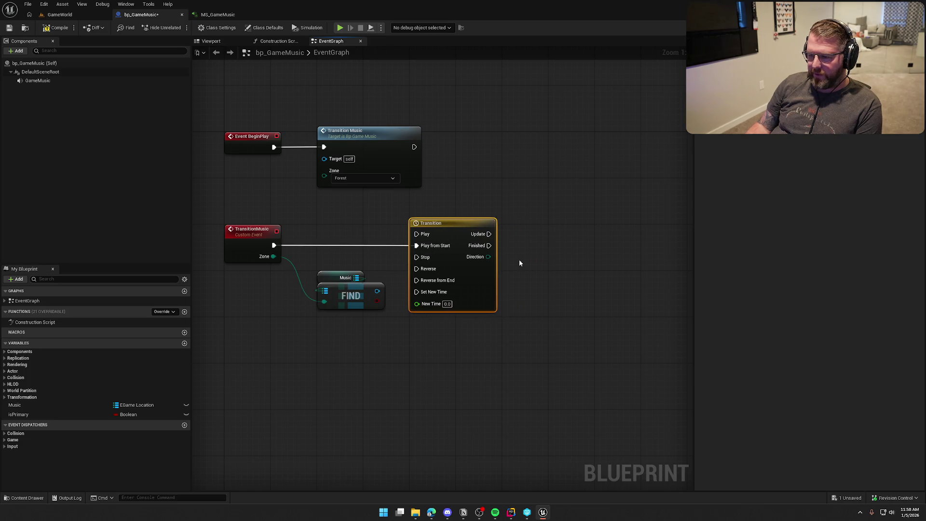
{"action": "left_click_drag", "start_coordinate": [346, 296], "coordinate": [381, 394]}
{"action": "left_click", "coordinate": [379, 322]}
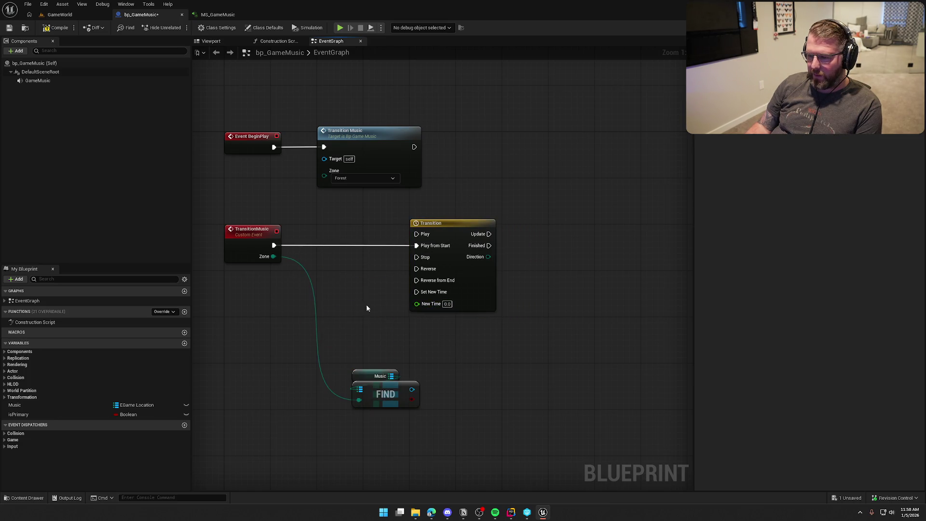
{"action": "left_click_drag", "start_coordinate": [453, 228], "coordinate": [363, 230]}
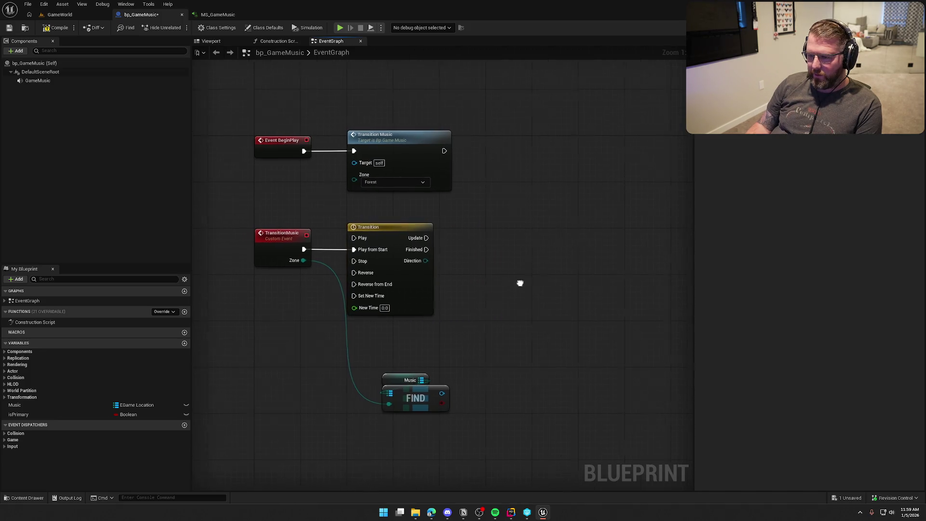
{"action": "left_click_drag", "start_coordinate": [38, 80], "coordinate": [487, 201]}
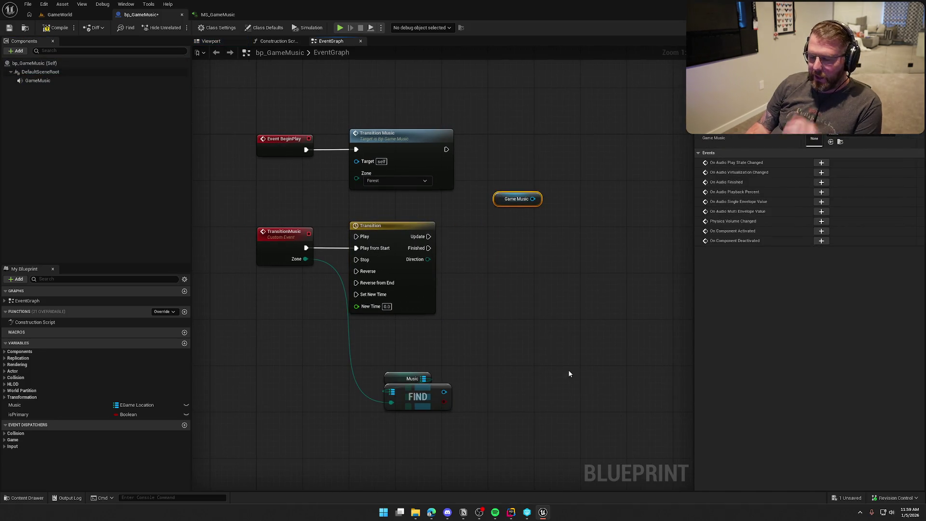
{"action": "left_click_drag", "start_coordinate": [386, 225], "coordinate": [519, 225]}
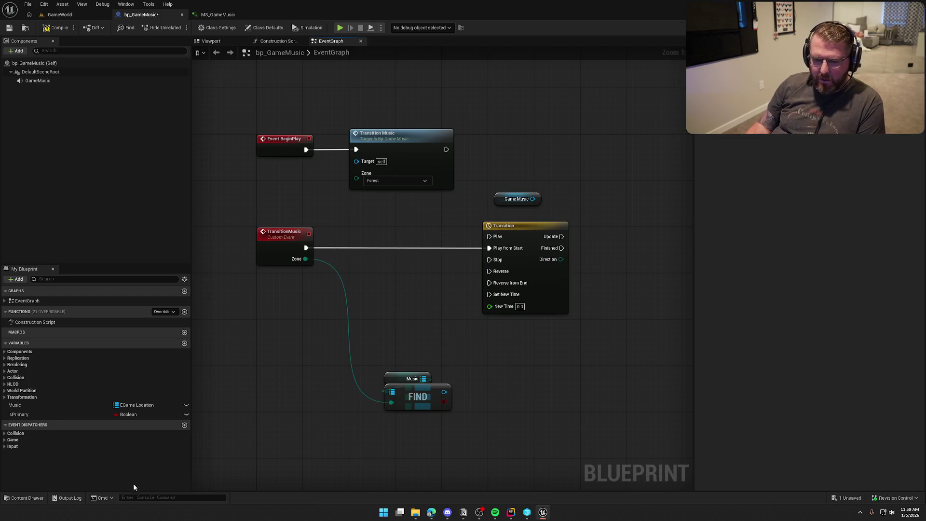
- Add an Is Primary getter and a Branch after TransitionMusic, feeding Is Primary into Condition
{"action": "left_click", "coordinate": [24, 414]}
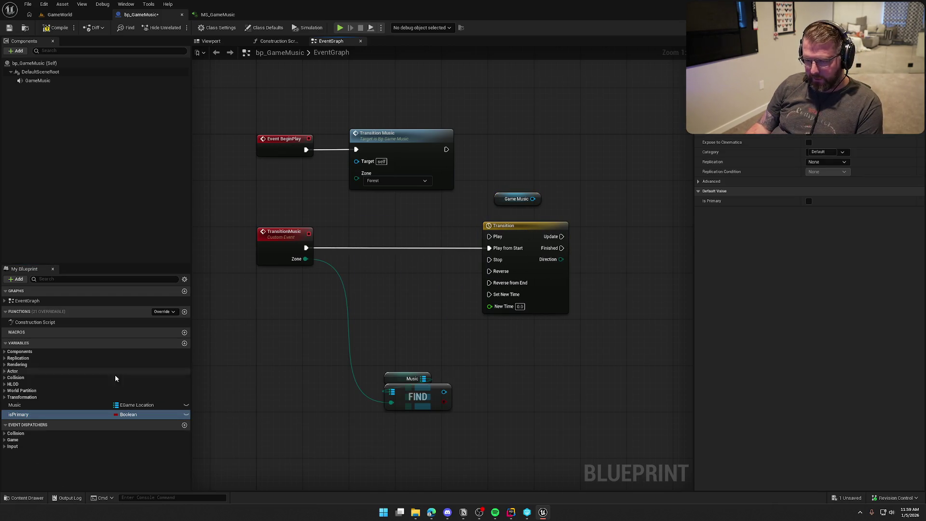
{"action": "mouse_move", "coordinate": [26, 416]}
{"action": "left_mouse_down"}
{"action": "mouse_move", "coordinate": [267, 282]}
{"action": "mouse_move", "coordinate": [291, 291]}
{"action": "left_mouse_up"}
{"action": "left_click", "coordinate": [350, 273]}
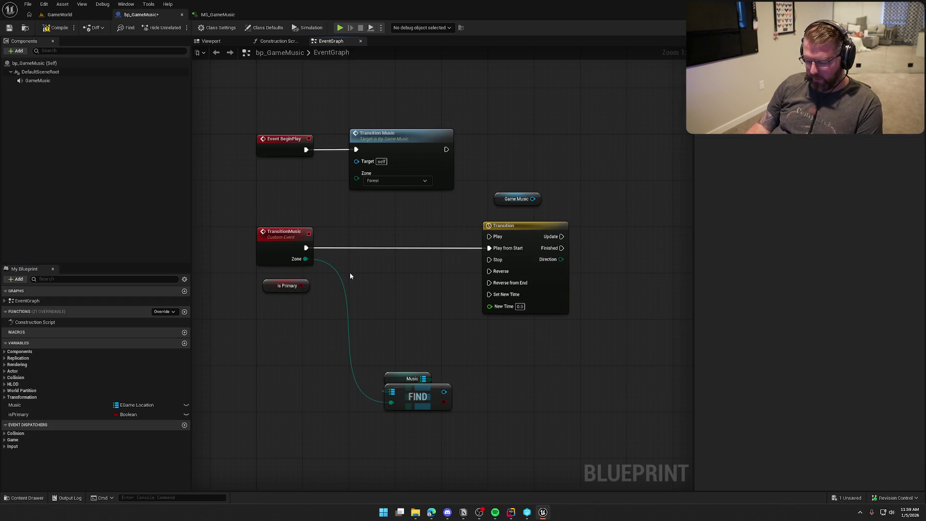
{"action": "left_click", "coordinate": [363, 253]}
{"action": "mouse_move", "coordinate": [363, 264]}
{"action": "left_mouse_down"}
{"action": "mouse_move", "coordinate": [306, 248]}
{"action": "mouse_move", "coordinate": [363, 234]}
{"action": "left_mouse_up"}
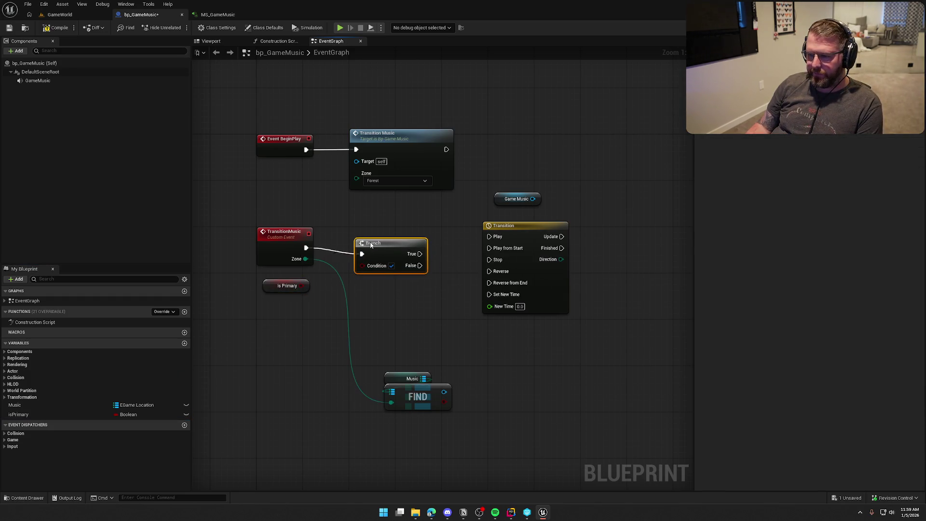
{"action": "left_click", "coordinate": [395, 334]}
{"action": "left_click_drag", "start_coordinate": [301, 285], "coordinate": [356, 260]}
{"action": "left_click_drag", "start_coordinate": [268, 286], "coordinate": [354, 275]}
{"action": "left_click", "coordinate": [369, 306]}
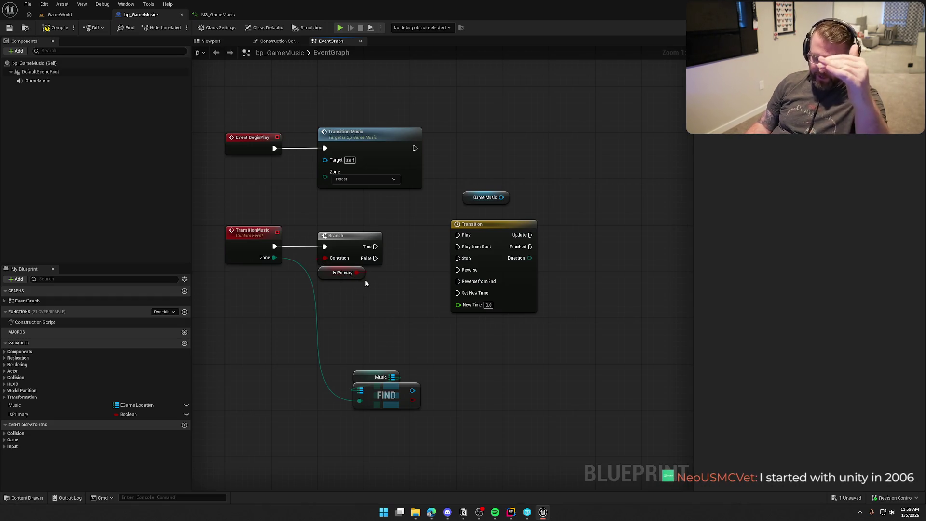
- Wire Branch True to Transition's Play and False to Reverse, then view Is Primary's advanced settings
{"action": "mouse_move", "coordinate": [375, 247]}
{"action": "left_mouse_down"}
{"action": "mouse_move", "coordinate": [457, 235]}
{"action": "mouse_move", "coordinate": [439, 244]}
{"action": "left_mouse_up"}
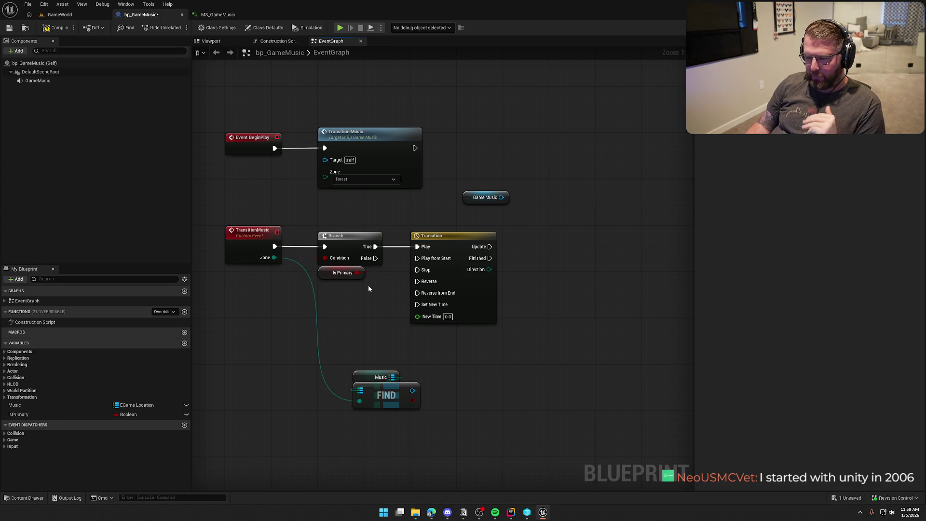
{"action": "left_click_drag", "start_coordinate": [375, 258], "coordinate": [417, 281]}
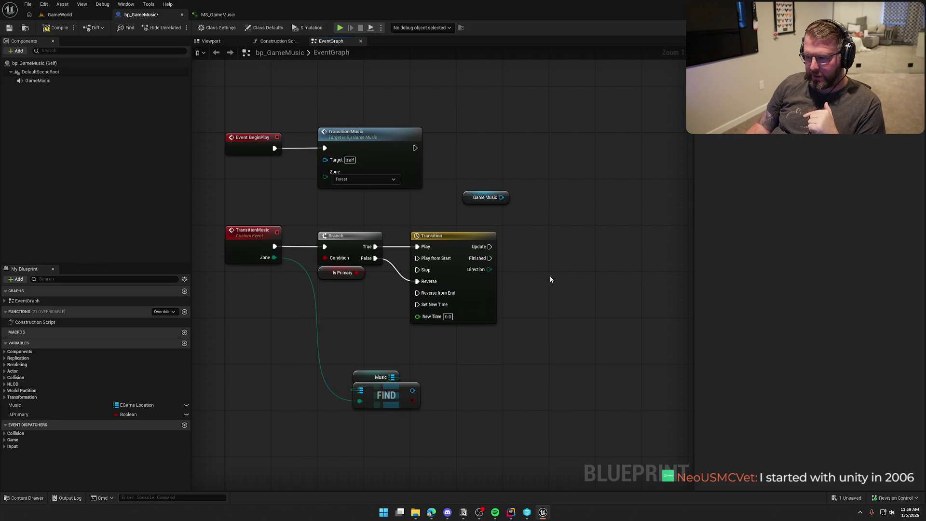
{"action": "left_click_drag", "start_coordinate": [492, 276], "coordinate": [525, 278]}
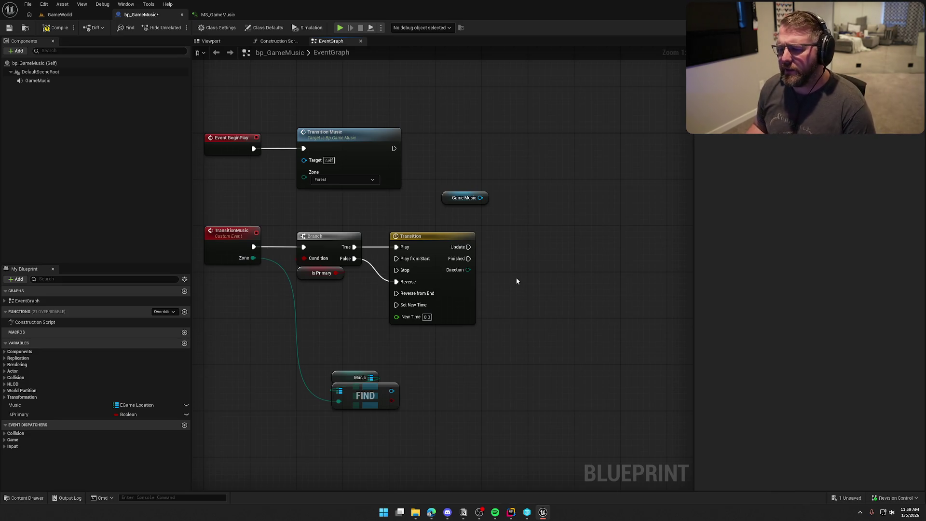
{"action": "left_click", "coordinate": [308, 275]}
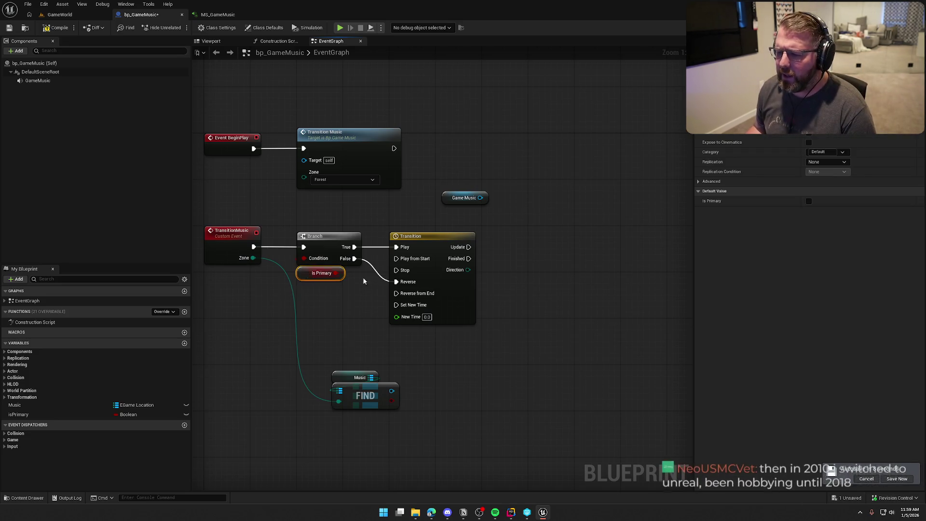
{"action": "left_click", "coordinate": [698, 183]}
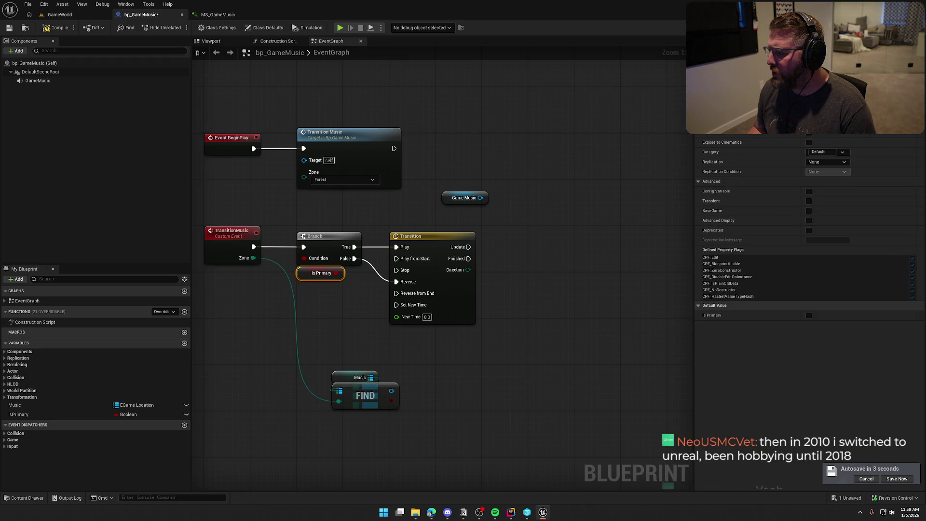
{"action": "left_click", "coordinate": [561, 172]}
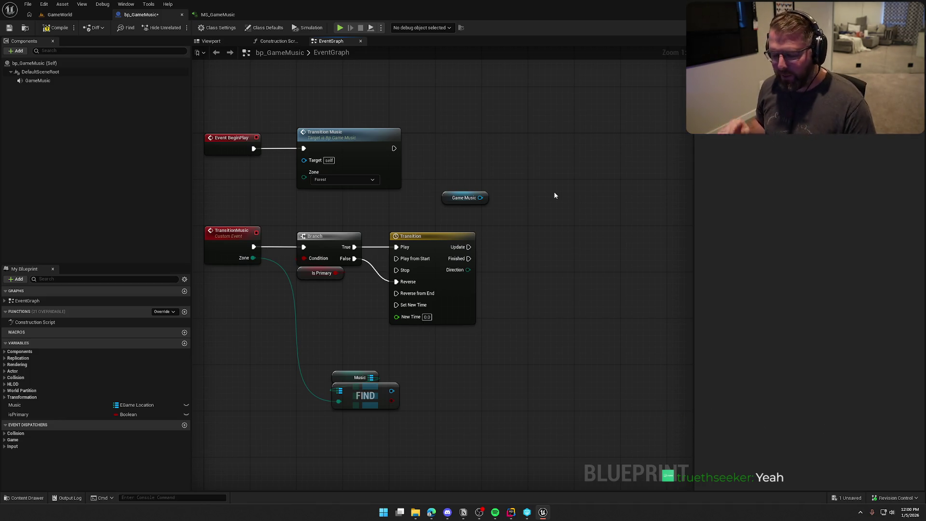
- Move the Music and FIND nodes beneath the Transition timeline and save the blueprint
{"action": "left_click_drag", "start_coordinate": [555, 195], "coordinate": [567, 196]}
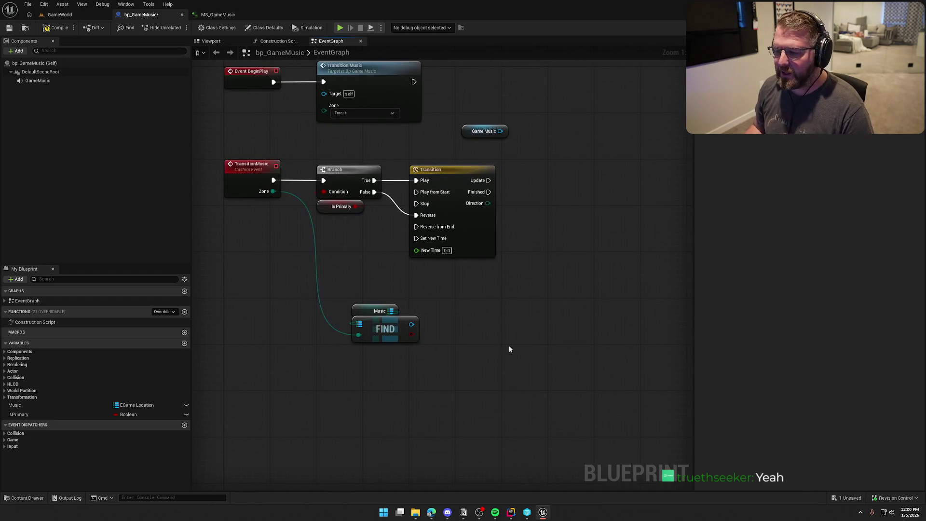
{"action": "left_click", "coordinate": [378, 333]}
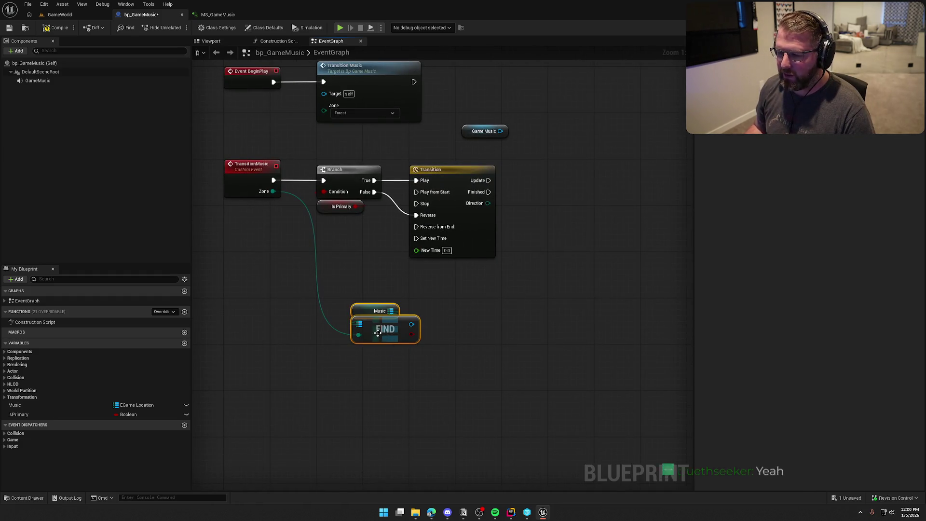
{"action": "mouse_move", "coordinate": [378, 333]}
{"action": "left_mouse_down"}
{"action": "mouse_move", "coordinate": [432, 285]}
{"action": "mouse_move", "coordinate": [406, 328]}
{"action": "mouse_move", "coordinate": [479, 320]}
{"action": "left_mouse_up"}
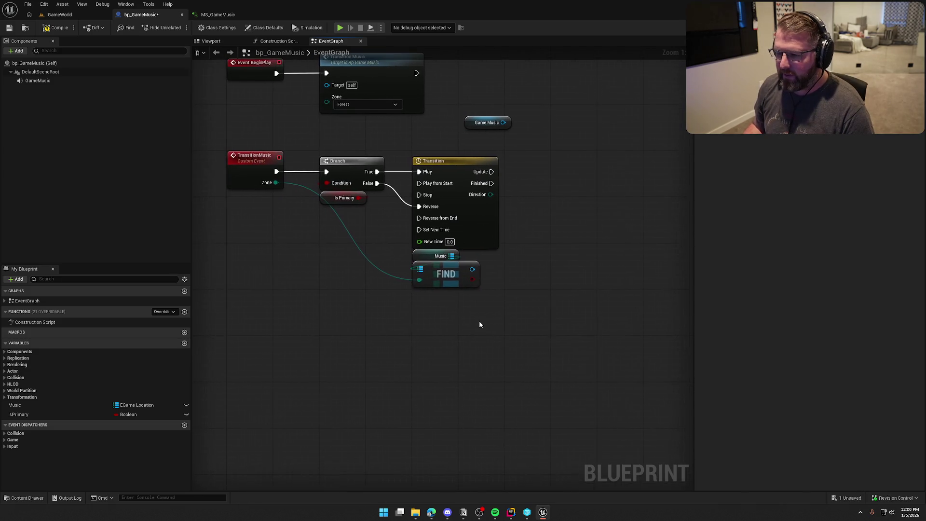
{"action": "key", "text": "ctrl+s"}
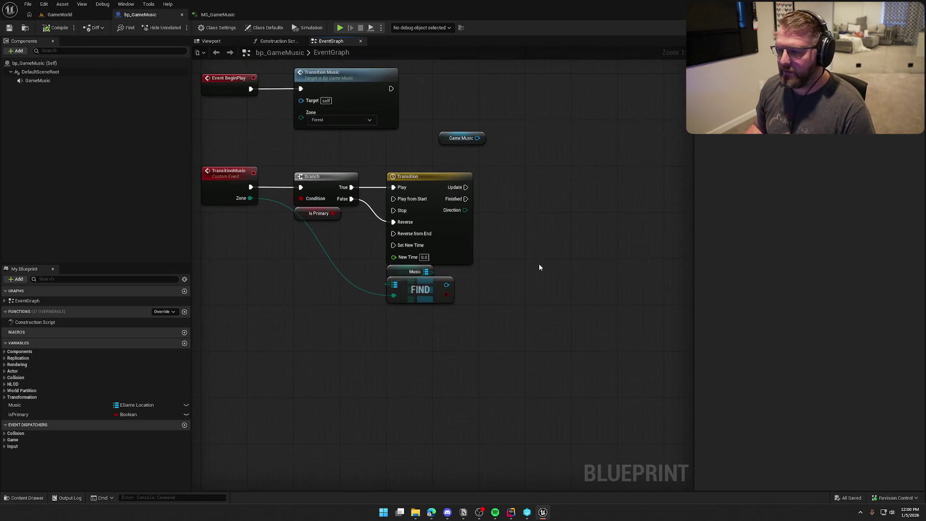
{"action": "mouse_move", "coordinate": [477, 138]}
{"action": "left_mouse_down"}
{"action": "mouse_move", "coordinate": [550, 154]}
{"action": "mouse_move", "coordinate": [533, 163]}
{"action": "left_mouse_up"}
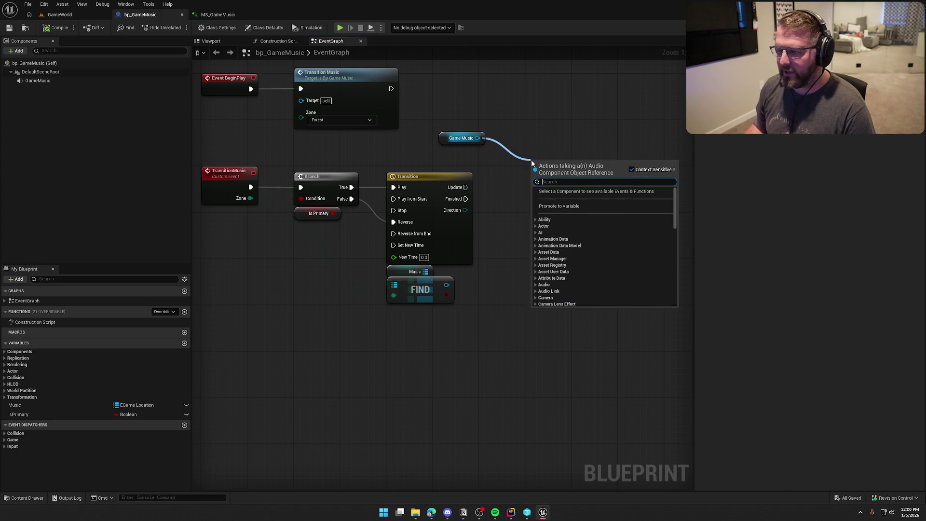
{"action": "key", "text": "Escape"}
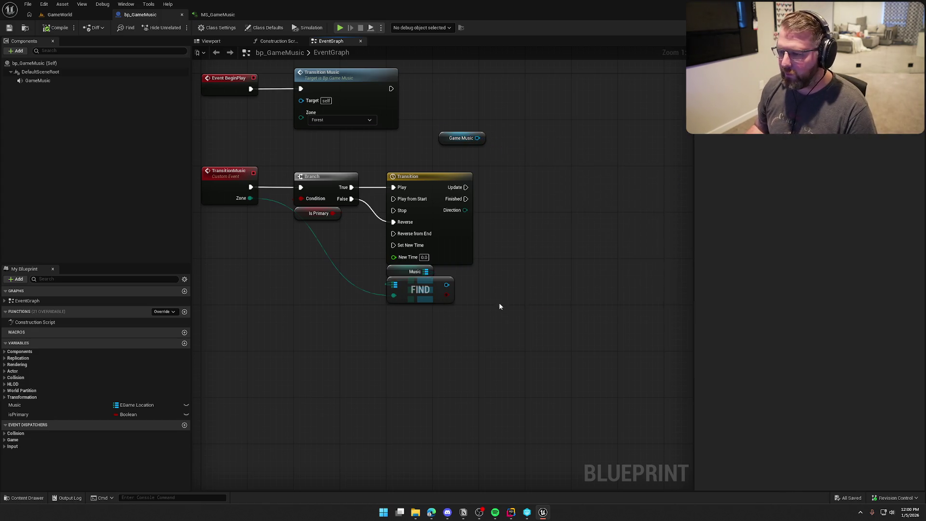
{"action": "mouse_move", "coordinate": [499, 305]}
{"action": "left_mouse_down"}
{"action": "mouse_move", "coordinate": [389, 156]}
{"action": "mouse_move", "coordinate": [560, 177]}
{"action": "left_mouse_up"}
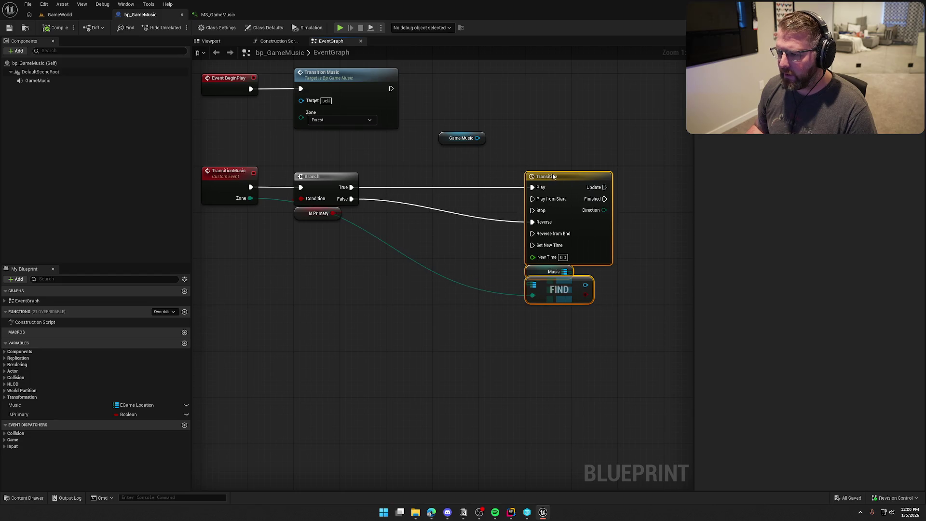
{"action": "left_click", "coordinate": [480, 162]}
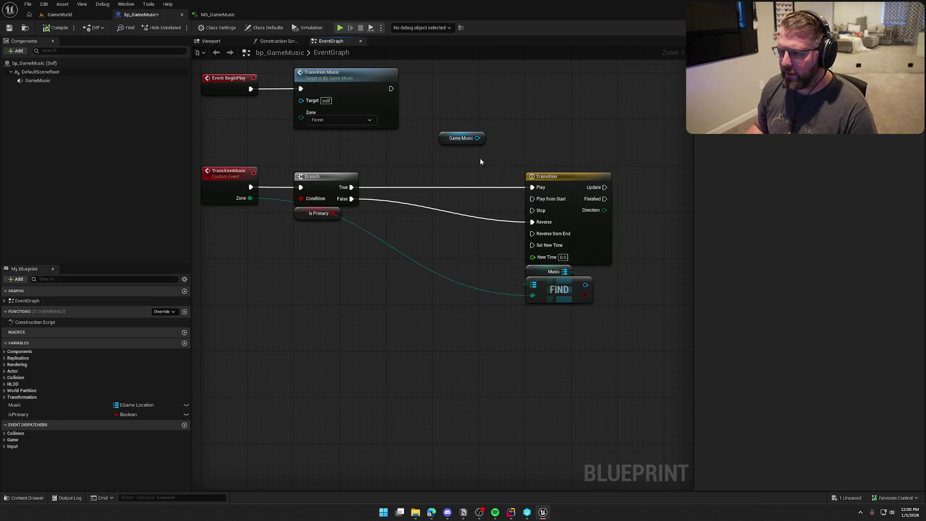
- Add a Set Wave Parameter node from Game Music and connect FIND's result toward In Wave
{"action": "left_click_drag", "start_coordinate": [477, 139], "coordinate": [454, 166]}
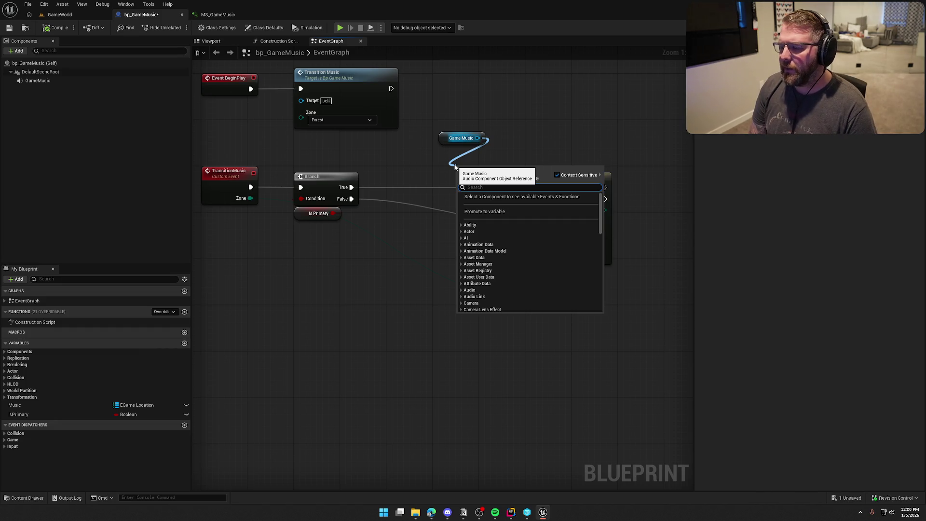
{"action": "type", "text": "set"}
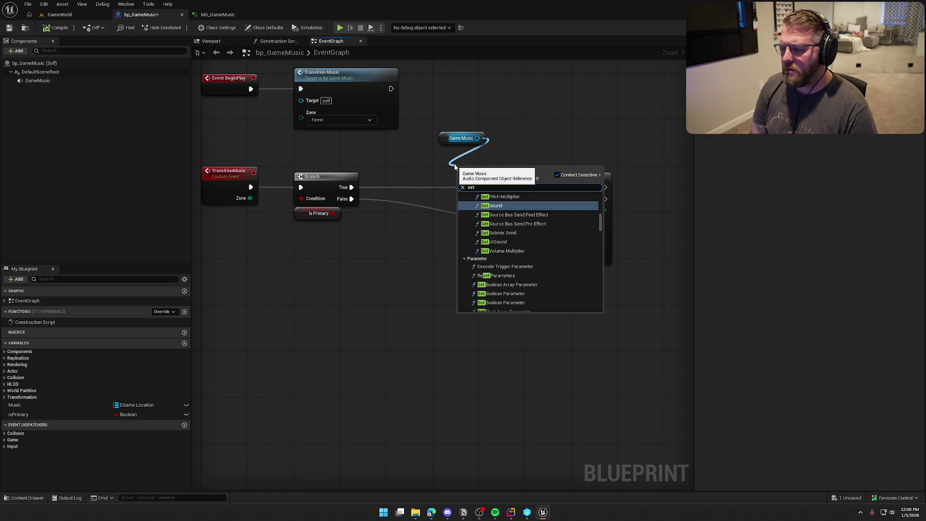
{"action": "type", "text": "wave"}
{"action": "key", "text": "Return"}
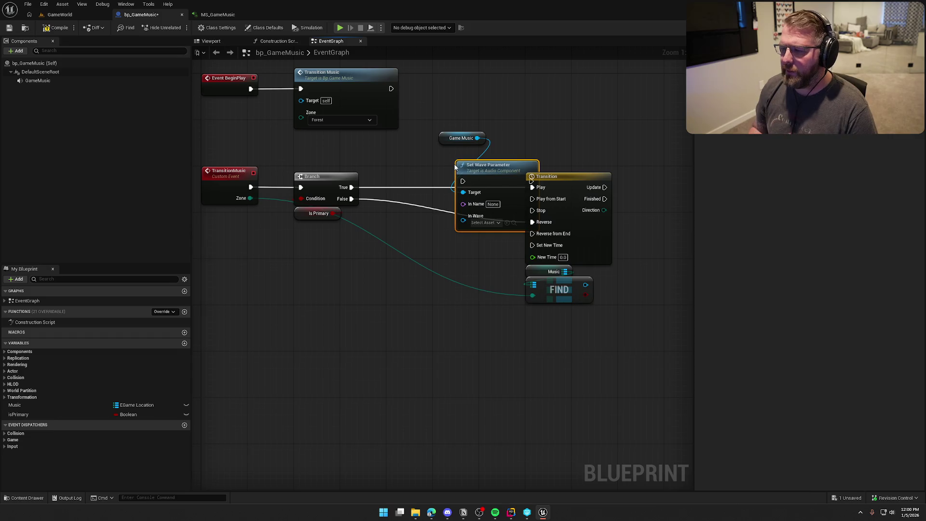
{"action": "mouse_move", "coordinate": [582, 323]}
{"action": "left_mouse_down"}
{"action": "mouse_move", "coordinate": [525, 265]}
{"action": "mouse_move", "coordinate": [349, 274]}
{"action": "mouse_move", "coordinate": [318, 247]}
{"action": "left_mouse_up"}
{"action": "left_click_drag", "start_coordinate": [381, 302], "coordinate": [456, 298]}
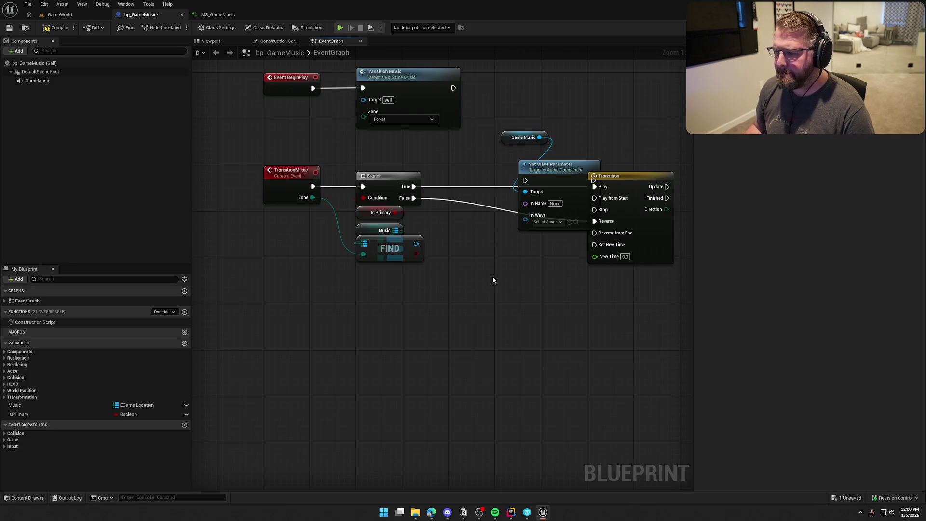
{"action": "left_click_drag", "start_coordinate": [526, 220], "coordinate": [480, 256]}
{"action": "left_click_drag", "start_coordinate": [418, 247], "coordinate": [526, 225]}
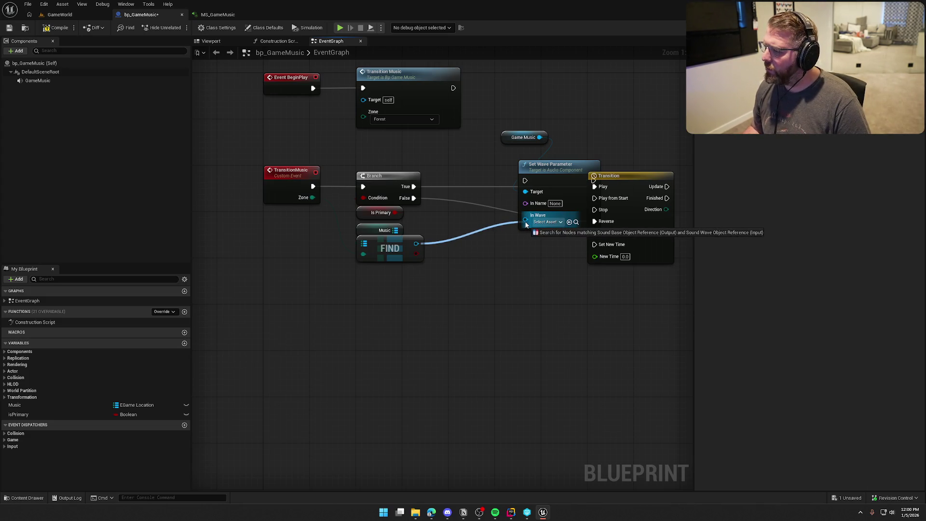
- Change the Music map's value type to Sound Wave object reference, confirm, then compile and save
{"action": "left_click_drag", "start_coordinate": [526, 224], "coordinate": [502, 278]}
{"action": "left_click", "coordinate": [133, 408]}
{"action": "left_click", "coordinate": [96, 405]}
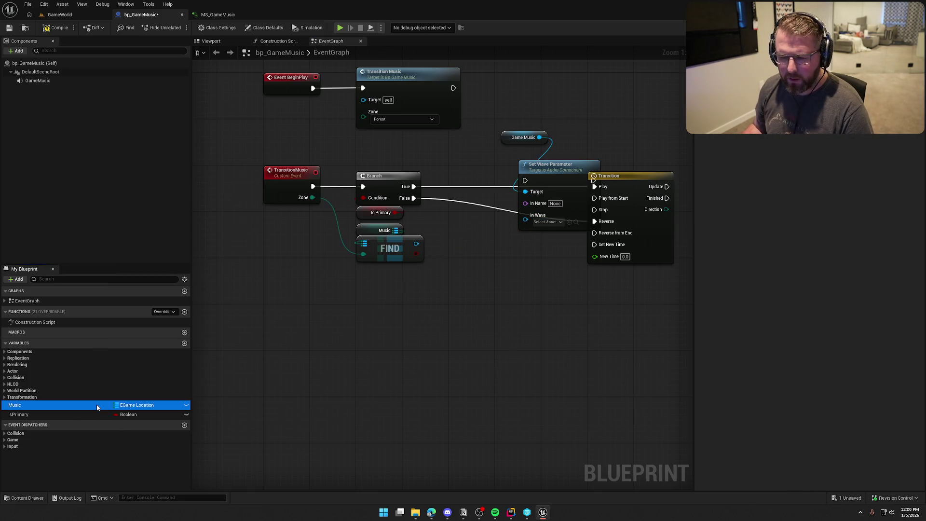
{"action": "left_click", "coordinate": [840, 123]}
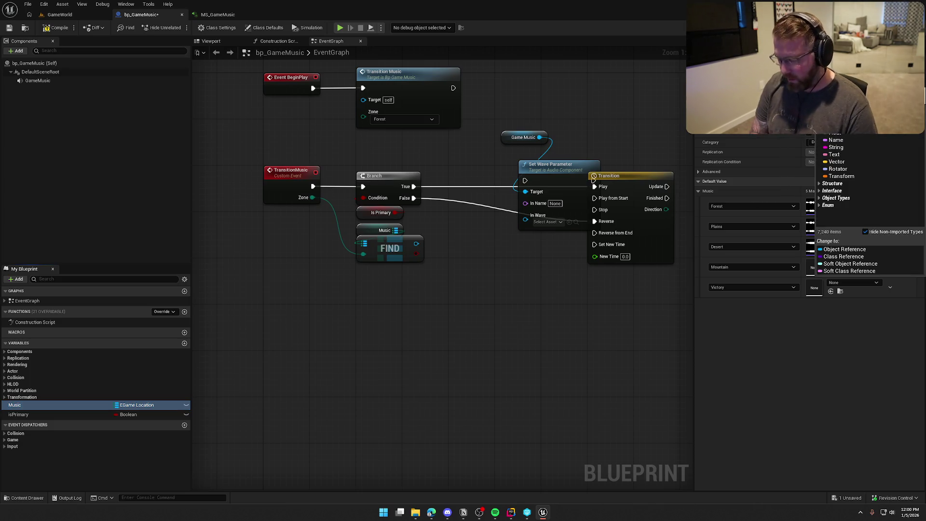
{"action": "type", "text": "sound wave"}
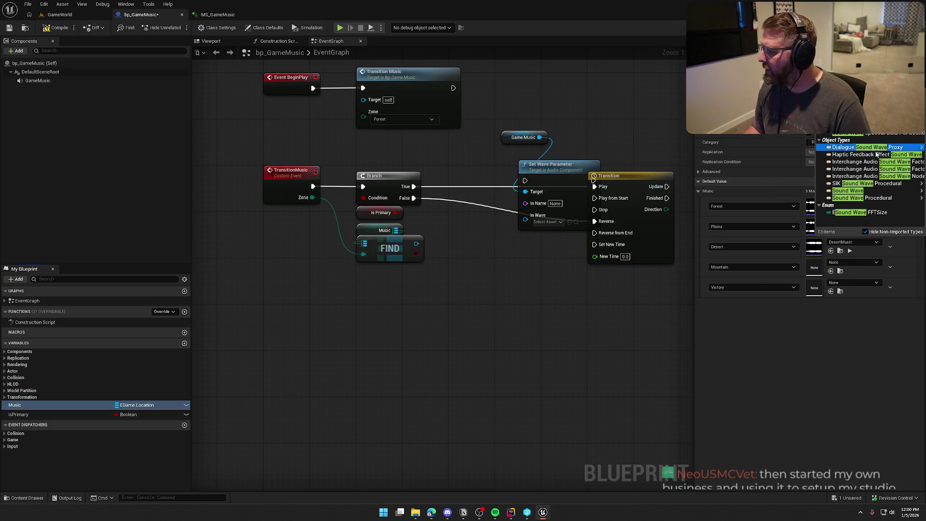
{"action": "mouse_move", "coordinate": [845, 193]}
{"action": "left_click", "coordinate": [792, 192]}
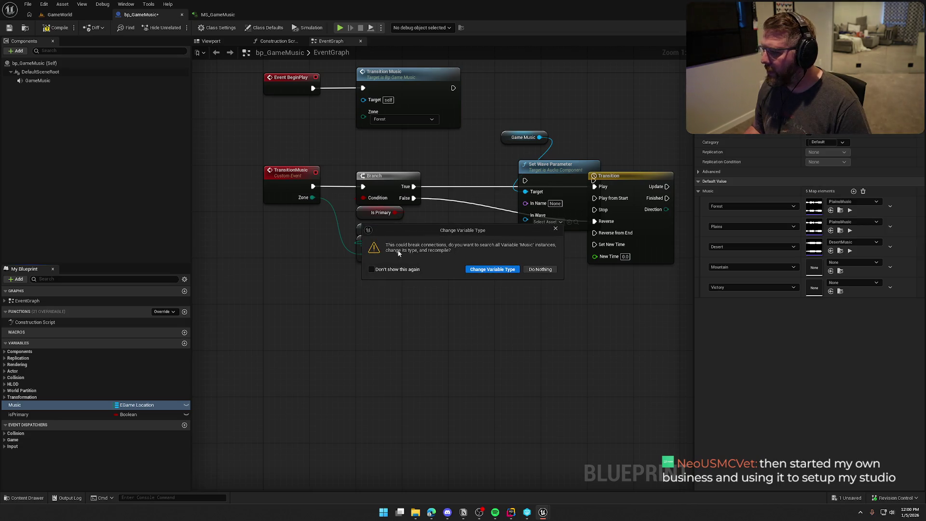
{"action": "left_click", "coordinate": [497, 271]}
{"action": "left_click", "coordinate": [57, 27]}
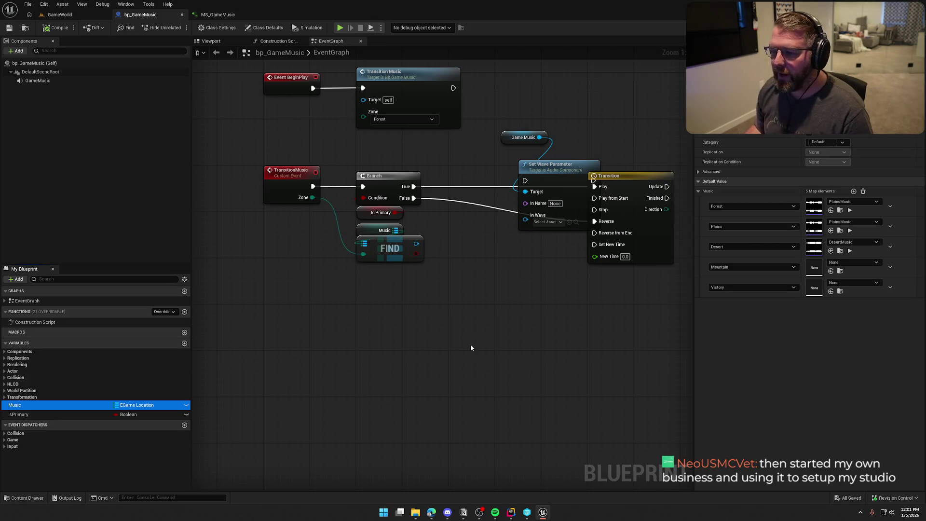
{"action": "left_click", "coordinate": [458, 270]}
- Replace the old FIND node with a new Find node pulled off the Music map
{"action": "mouse_move", "coordinate": [416, 238]}
{"action": "left_mouse_down"}
{"action": "mouse_move", "coordinate": [526, 227]}
{"action": "mouse_move", "coordinate": [527, 215]}
{"action": "left_mouse_up"}
{"action": "left_click", "coordinate": [468, 246]}
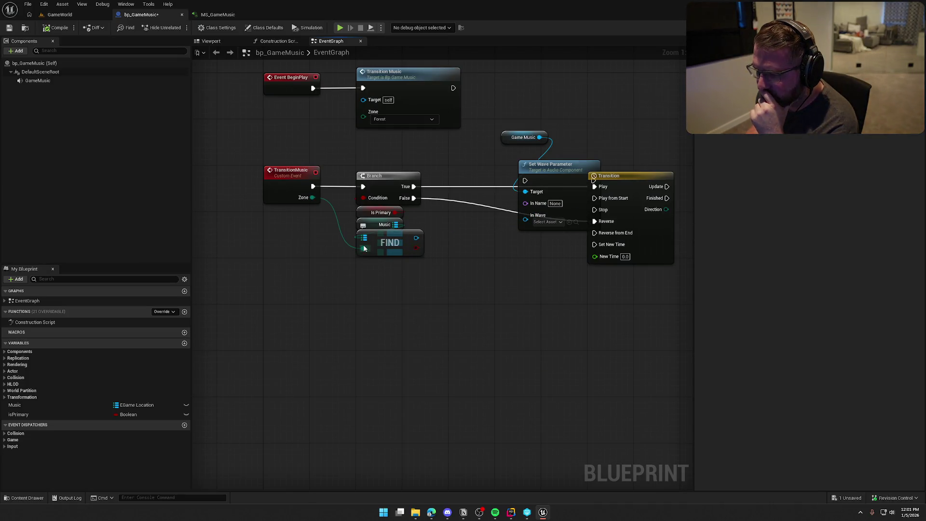
{"action": "left_click", "coordinate": [388, 251]}
{"action": "key", "text": "Delete"}
{"action": "left_click_drag", "start_coordinate": [402, 225], "coordinate": [377, 246]}
{"action": "type", "text": "fin"}
{"action": "key", "text": "Return"}
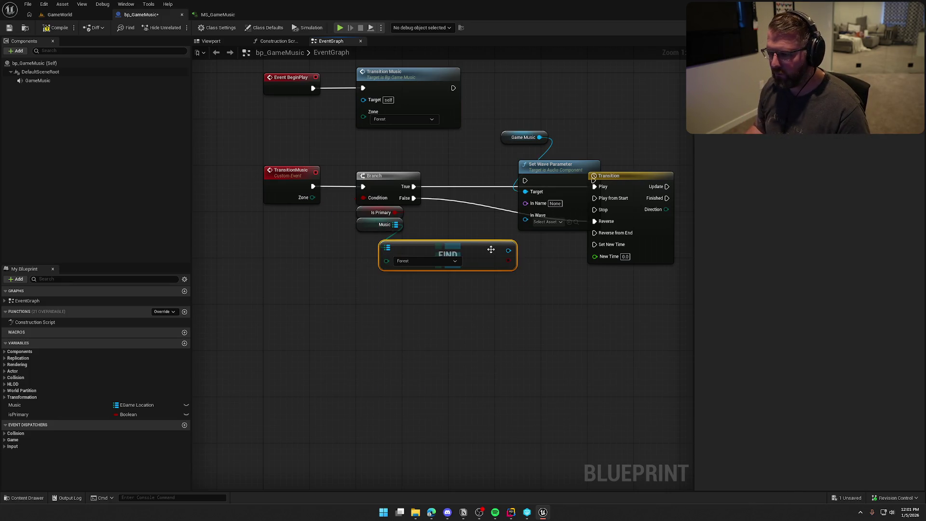
- Wire Find's result into Set Wave Parameter's In Wave and Zone into Find's Key
{"action": "left_click_drag", "start_coordinate": [508, 250], "coordinate": [525, 216]}
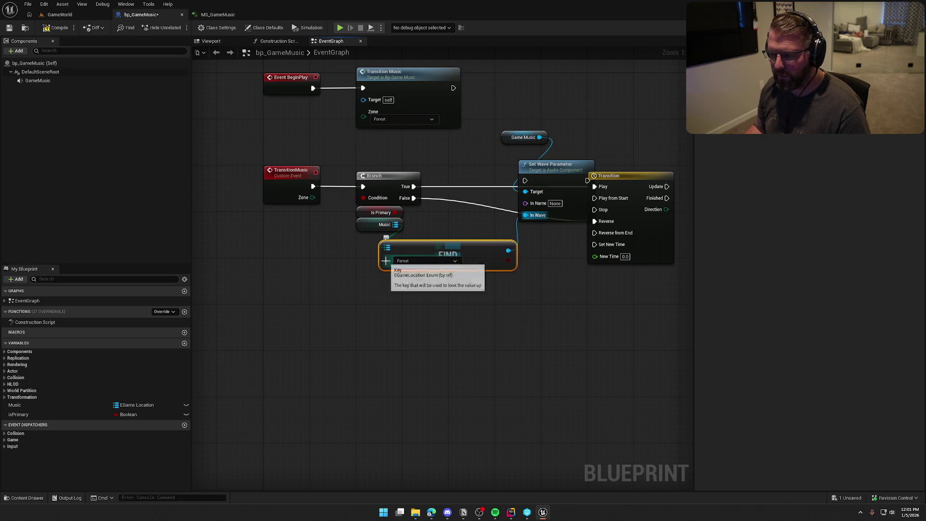
{"action": "left_click_drag", "start_coordinate": [386, 261], "coordinate": [313, 197]}
{"action": "left_click_drag", "start_coordinate": [414, 253], "coordinate": [390, 243]}
{"action": "left_click", "coordinate": [435, 328]}
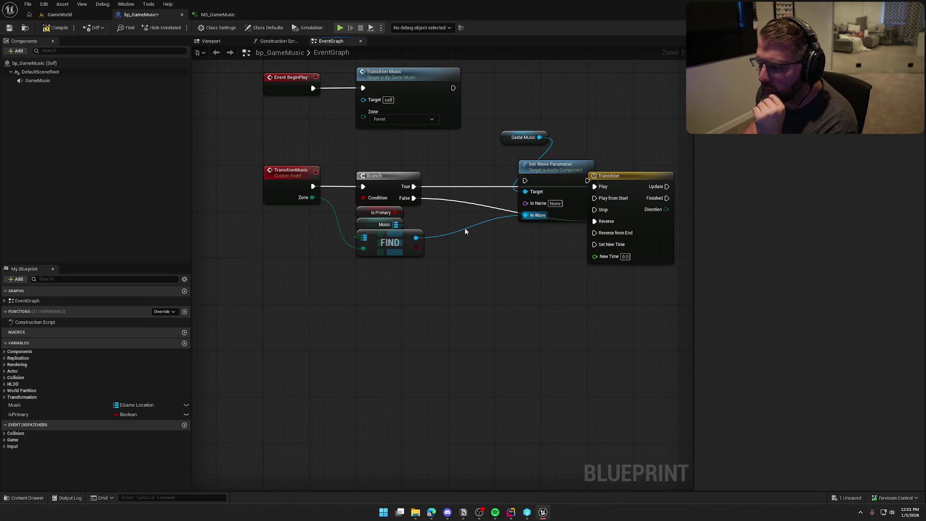
{"action": "left_click_drag", "start_coordinate": [525, 203], "coordinate": [491, 263]}
- Add a Select node feeding In Name, with Is Primary driving its Index
{"action": "type", "text": "selec"}
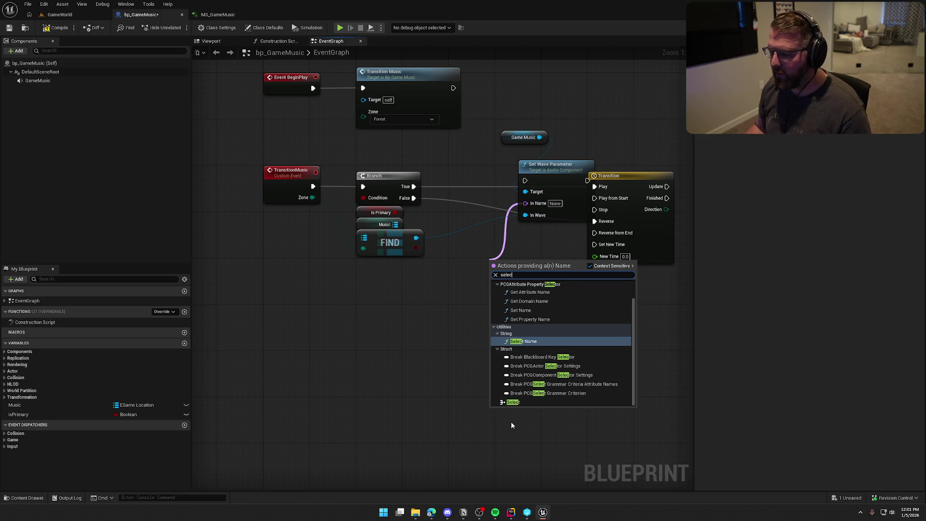
{"action": "left_click", "coordinate": [513, 402]}
{"action": "left_click_drag", "start_coordinate": [496, 302], "coordinate": [395, 212]}
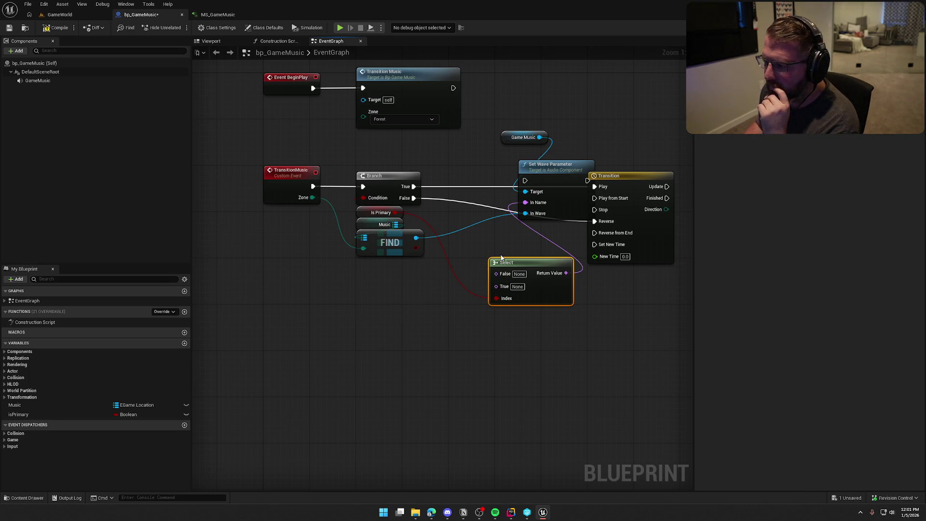
- Reroute execution so TransitionMusic runs Set Wave Parameter, then the Branch
{"action": "left_click_drag", "start_coordinate": [388, 181], "coordinate": [480, 181]}
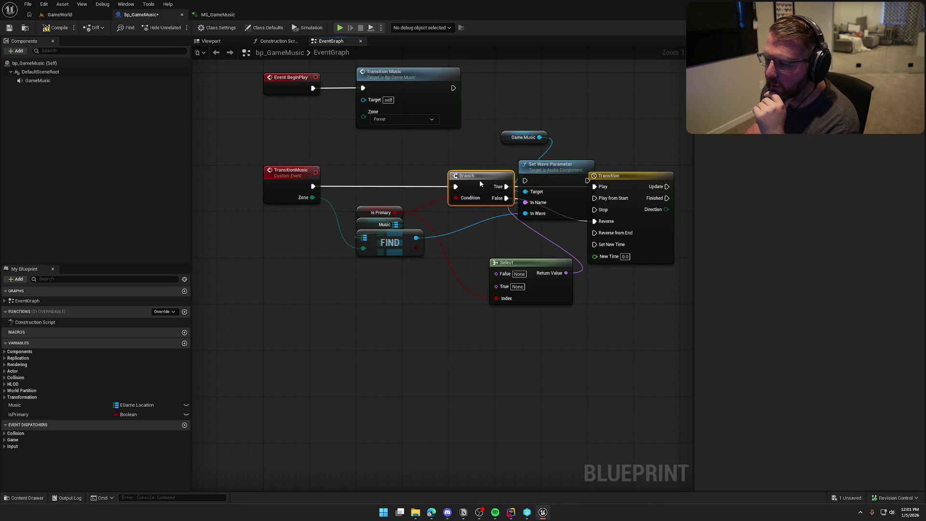
{"action": "mouse_move", "coordinate": [434, 200]}
{"action": "left_mouse_down"}
{"action": "mouse_move", "coordinate": [350, 263]}
{"action": "mouse_move", "coordinate": [375, 274]}
{"action": "mouse_move", "coordinate": [326, 252]}
{"action": "left_mouse_up"}
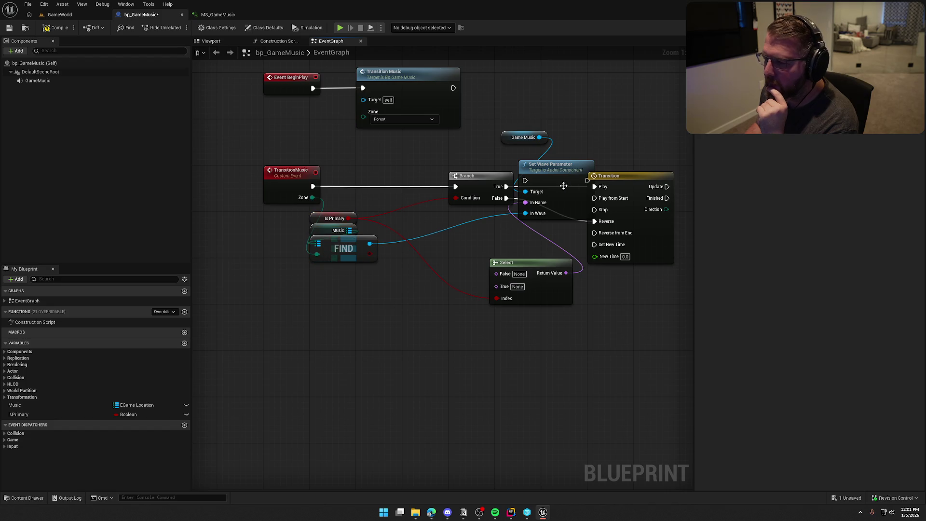
{"action": "left_click_drag", "start_coordinate": [548, 173], "coordinate": [403, 138]}
{"action": "left_click_drag", "start_coordinate": [482, 174], "coordinate": [618, 175]}
{"action": "left_click_drag", "start_coordinate": [520, 259], "coordinate": [428, 276]}
{"action": "mouse_move", "coordinate": [406, 130]}
{"action": "left_mouse_down"}
{"action": "mouse_move", "coordinate": [457, 169]}
{"action": "mouse_move", "coordinate": [313, 186]}
{"action": "left_mouse_up"}
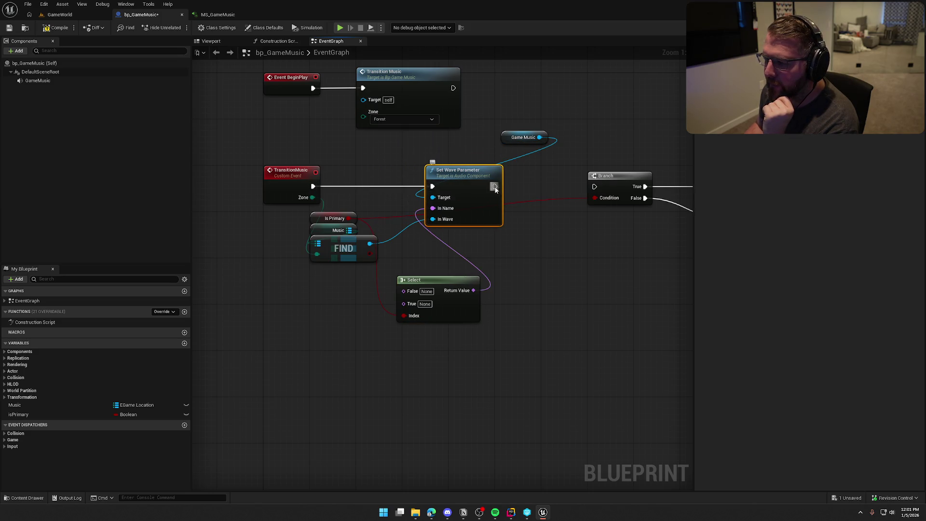
{"action": "left_click_drag", "start_coordinate": [495, 187], "coordinate": [594, 186]}
{"action": "mouse_move", "coordinate": [521, 137]}
{"action": "left_mouse_down"}
{"action": "mouse_move", "coordinate": [441, 156]}
{"action": "mouse_move", "coordinate": [486, 172]}
{"action": "left_mouse_up"}
{"action": "left_click", "coordinate": [463, 172], "text": "ctrl"}
{"action": "left_click", "coordinate": [539, 153]}
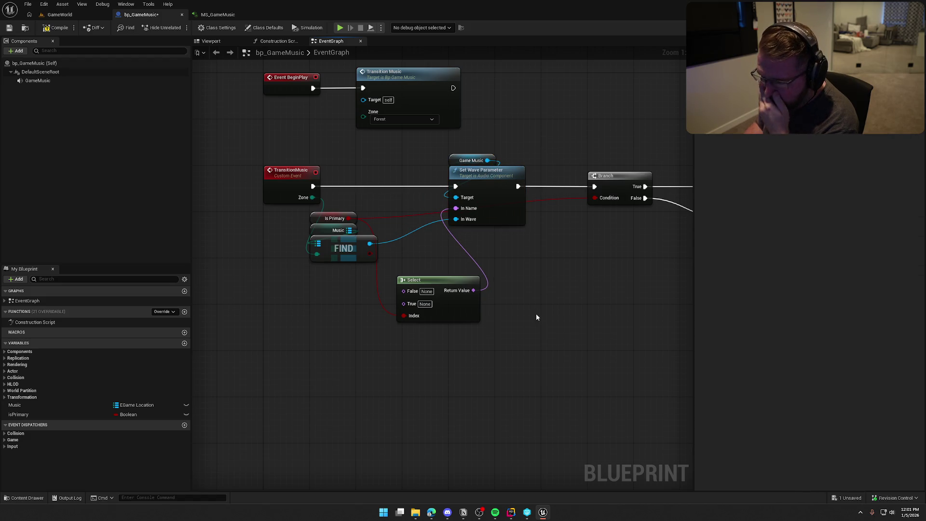
- Group Is Primary, Music, Find and the Select node together on the left
{"action": "left_click_drag", "start_coordinate": [284, 299], "coordinate": [334, 271]}
{"action": "left_click_drag", "start_coordinate": [381, 244], "coordinate": [356, 182]}
{"action": "left_click_drag", "start_coordinate": [394, 219], "coordinate": [348, 219]}
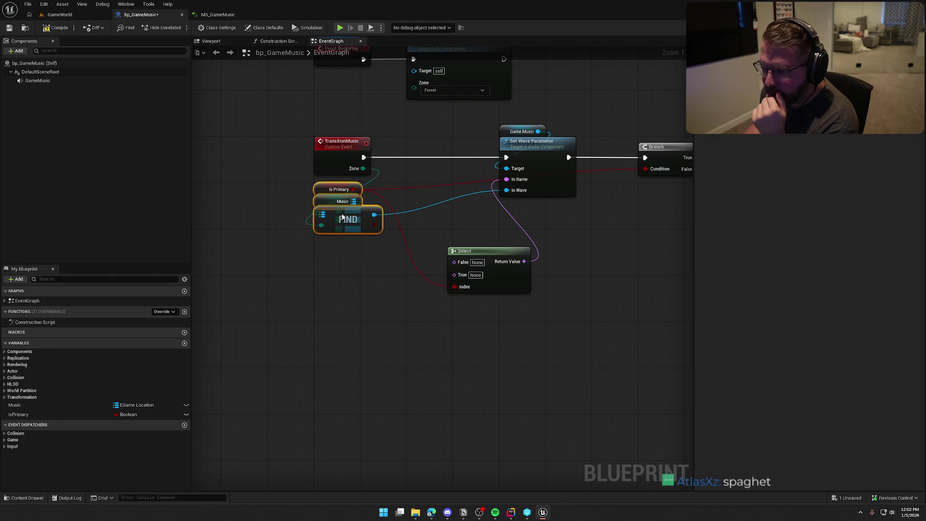
{"action": "left_click", "coordinate": [356, 287]}
{"action": "left_click_drag", "start_coordinate": [488, 257], "coordinate": [446, 222]}
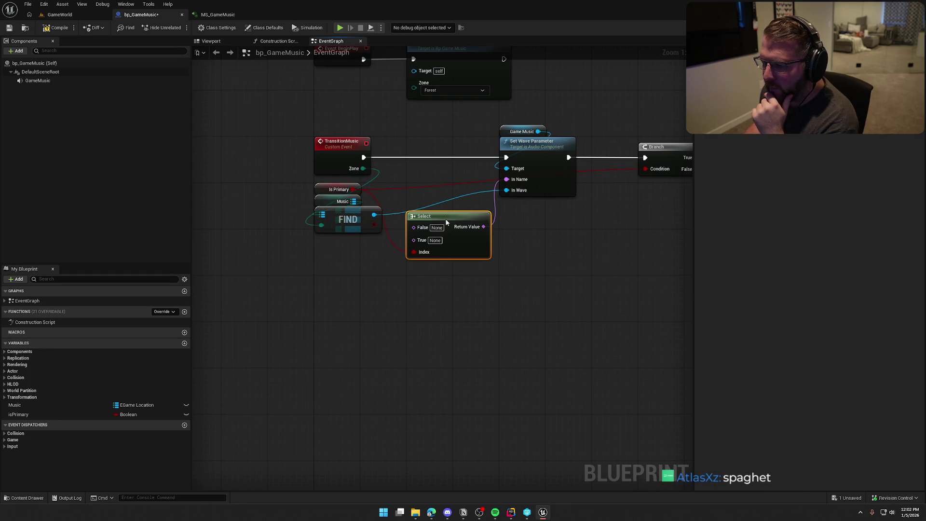
{"action": "left_click", "coordinate": [527, 339]}
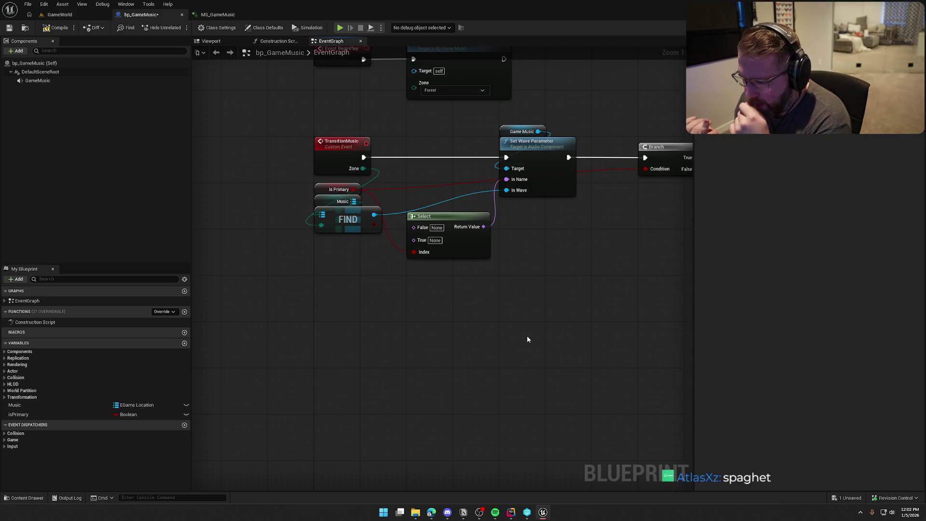
{"action": "left_click_drag", "start_coordinate": [528, 334], "coordinate": [372, 306]}
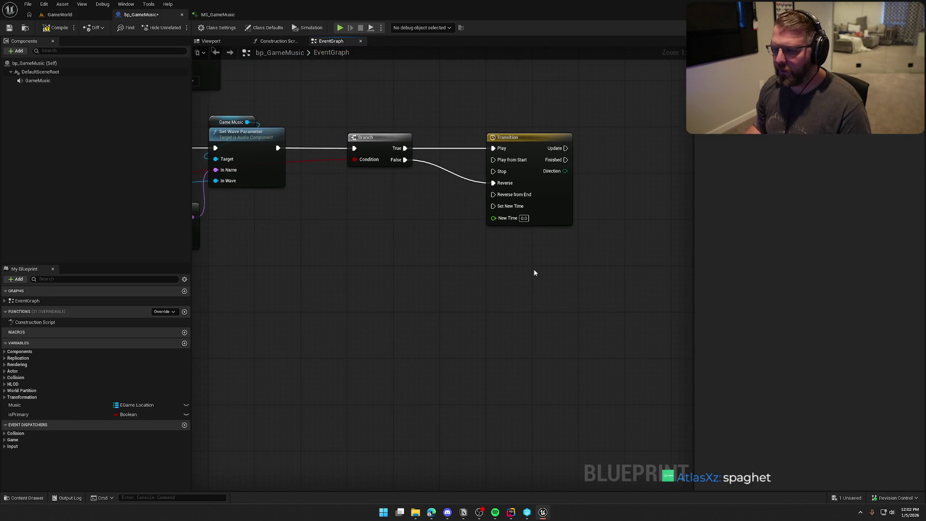
- Add a SET Is Primary node fed by NOT of the Is Primary getter
{"action": "left_click_drag", "start_coordinate": [534, 273], "coordinate": [489, 271]}
{"action": "mouse_move", "coordinate": [19, 414]}
{"action": "left_mouse_down"}
{"action": "mouse_move", "coordinate": [482, 317]}
{"action": "mouse_move", "coordinate": [589, 224]}
{"action": "mouse_move", "coordinate": [29, 414]}
{"action": "mouse_move", "coordinate": [536, 273]}
{"action": "mouse_move", "coordinate": [609, 276]}
{"action": "left_mouse_up"}
{"action": "type", "text": "not"}
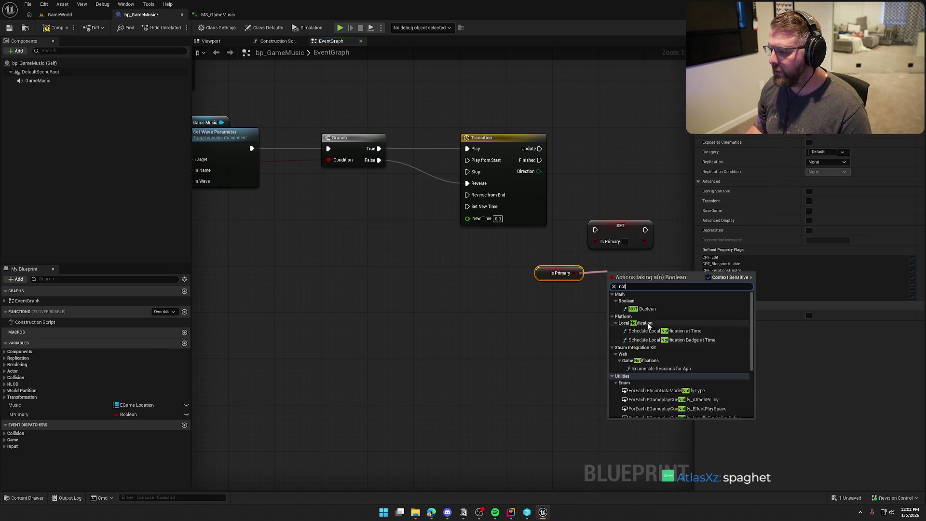
{"action": "left_click", "coordinate": [654, 310]}
{"action": "left_click_drag", "start_coordinate": [655, 273], "coordinate": [597, 241]}
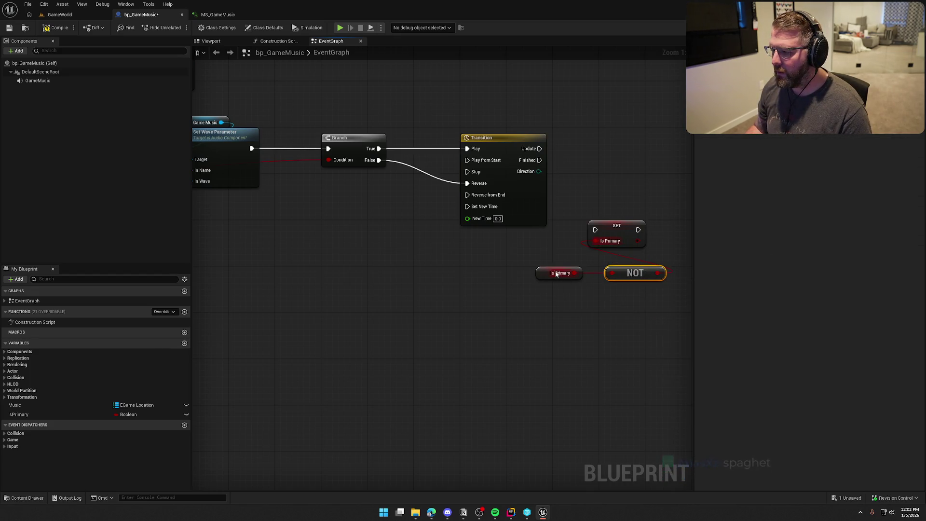
{"action": "mouse_move", "coordinate": [555, 273]}
{"action": "left_mouse_down"}
{"action": "mouse_move", "coordinate": [623, 288]}
{"action": "mouse_move", "coordinate": [619, 259]}
{"action": "left_mouse_up"}
{"action": "left_click", "coordinate": [631, 274], "text": "ctrl"}
- Run the SET node from Transition's Finished and shift Branch, Transition, SET and NOT left
{"action": "left_click_drag", "start_coordinate": [596, 230], "coordinate": [540, 160]}
{"action": "left_click", "coordinate": [615, 230], "text": "ctrl"}
{"action": "left_click_drag", "start_coordinate": [630, 170], "coordinate": [574, 169]}
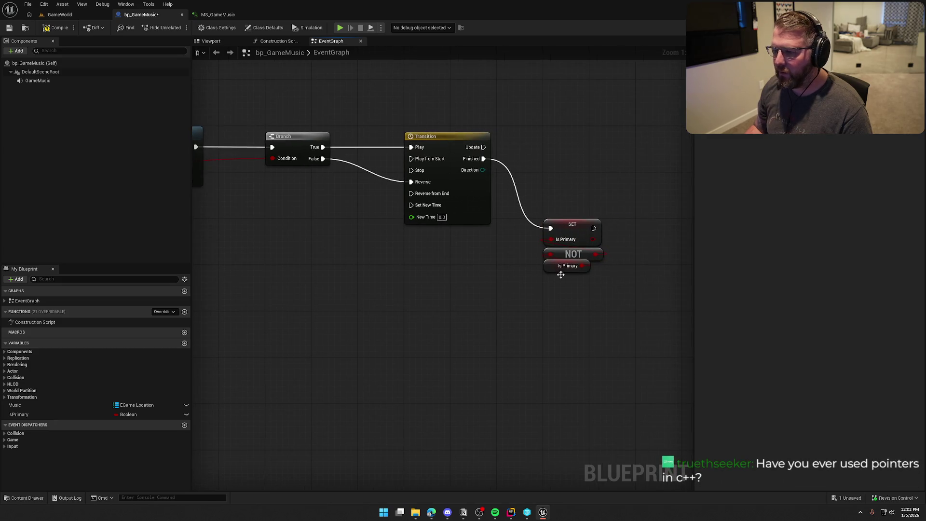
{"action": "left_click", "coordinate": [425, 137], "text": "ctrl"}
{"action": "mouse_move", "coordinate": [440, 137]}
{"action": "left_mouse_down"}
{"action": "mouse_move", "coordinate": [393, 136]}
{"action": "mouse_move", "coordinate": [533, 255]}
{"action": "left_mouse_up"}
{"action": "scroll", "coordinate": [593, 211], "scroll_direction": "down", "scroll_amount": 2}
{"action": "scroll", "coordinate": [465, 198], "scroll_direction": "up", "scroll_amount": 2}
{"action": "left_click_drag", "start_coordinate": [357, 143], "coordinate": [307, 144]}
{"action": "mouse_move", "coordinate": [304, 257]}
{"action": "left_mouse_down"}
{"action": "mouse_move", "coordinate": [544, 304]}
{"action": "mouse_move", "coordinate": [490, 331]}
{"action": "left_mouse_up"}
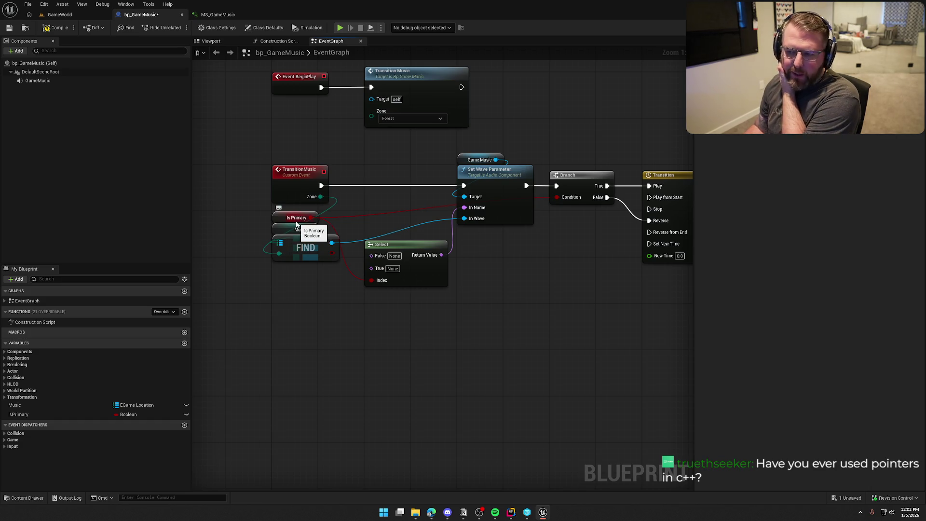
- Set the Select node's True value to SecondaryMusic, copied from MS_GameMusic's inputs
{"action": "left_click", "coordinate": [217, 14]}
{"action": "left_click", "coordinate": [319, 261]}
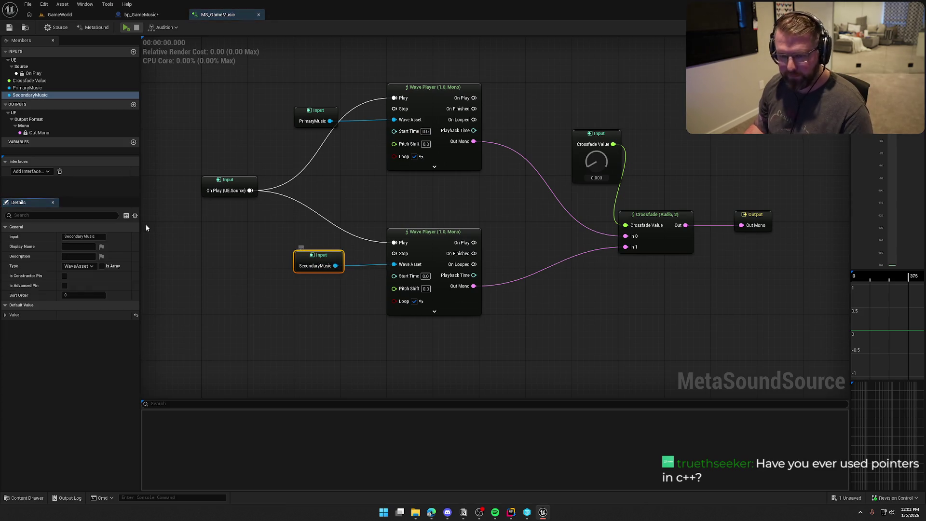
{"action": "left_click", "coordinate": [33, 95]}
{"action": "left_click", "coordinate": [141, 14]}
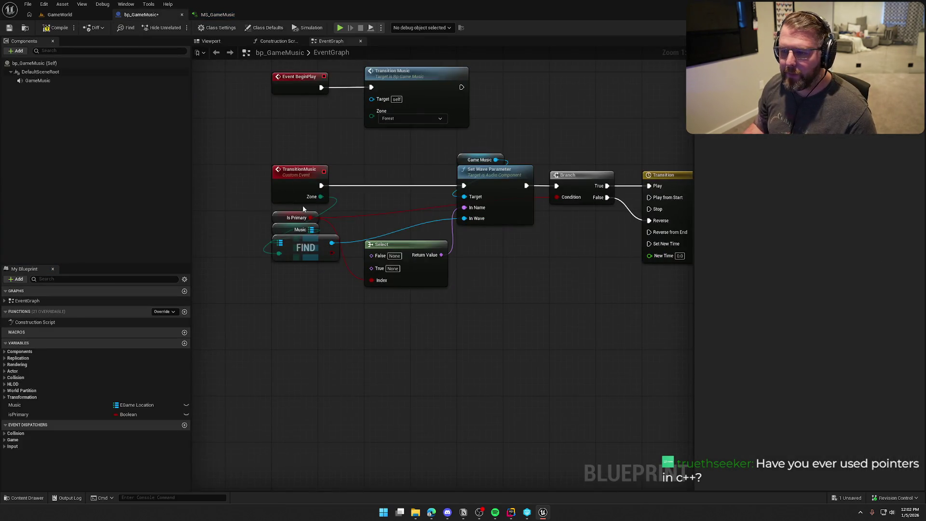
{"action": "left_click", "coordinate": [393, 268]}
{"action": "key", "text": "ctrl+v"}
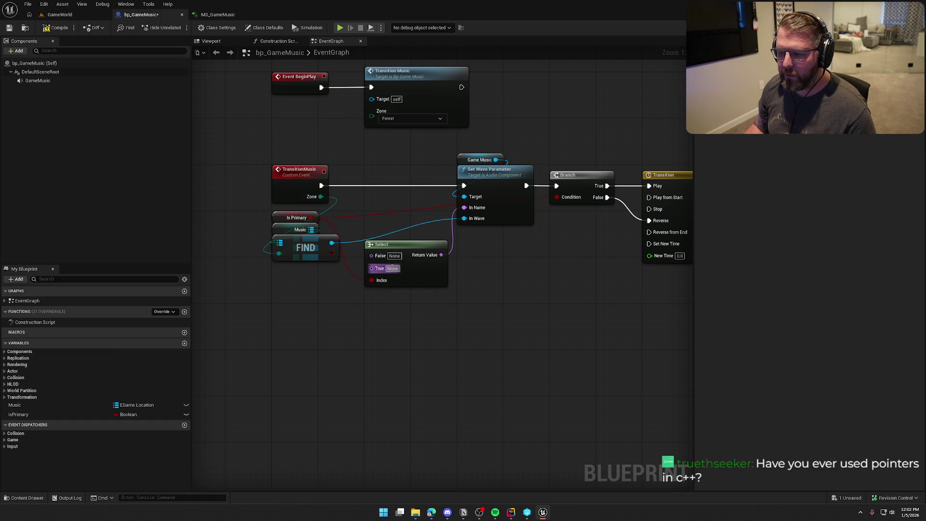
{"action": "key", "text": "Return"}
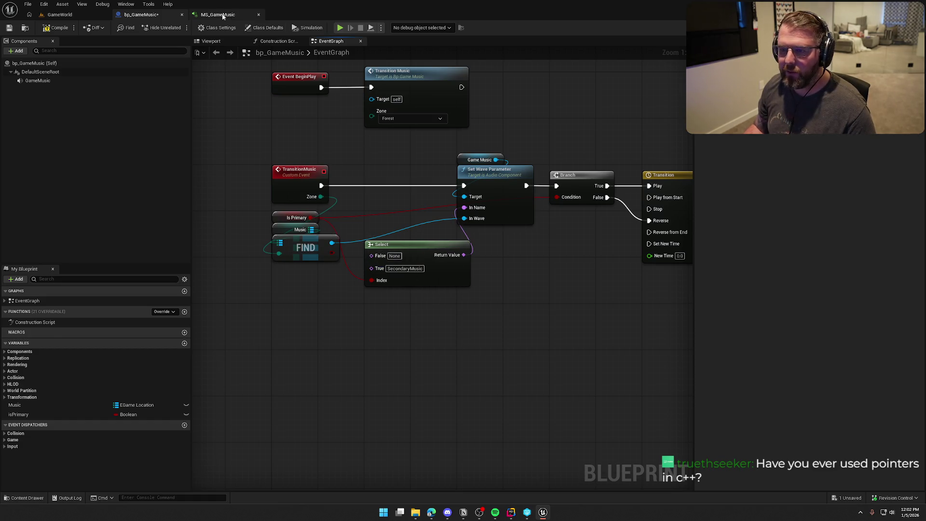
- Set the Select node's False value to PrimaryMusic, copied from MS_GameMusic
{"action": "left_click", "coordinate": [217, 15]}
{"action": "left_click", "coordinate": [28, 88]}
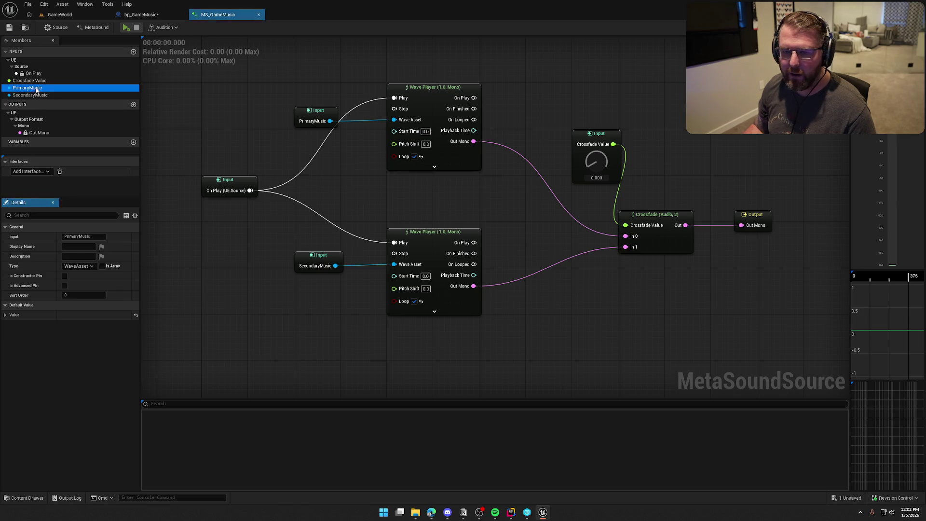
{"action": "key", "text": "F2"}
{"action": "left_click", "coordinate": [145, 15]}
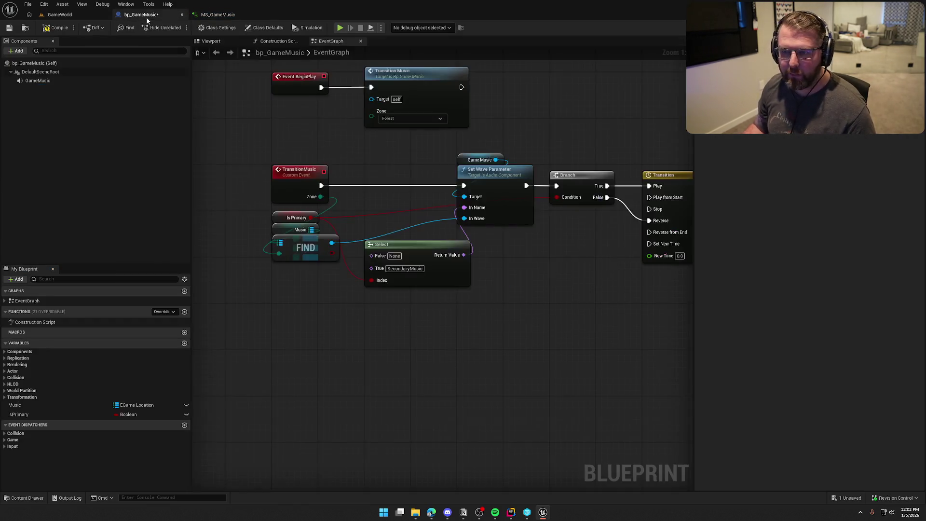
{"action": "type", "text": "PrimaryMusic"}
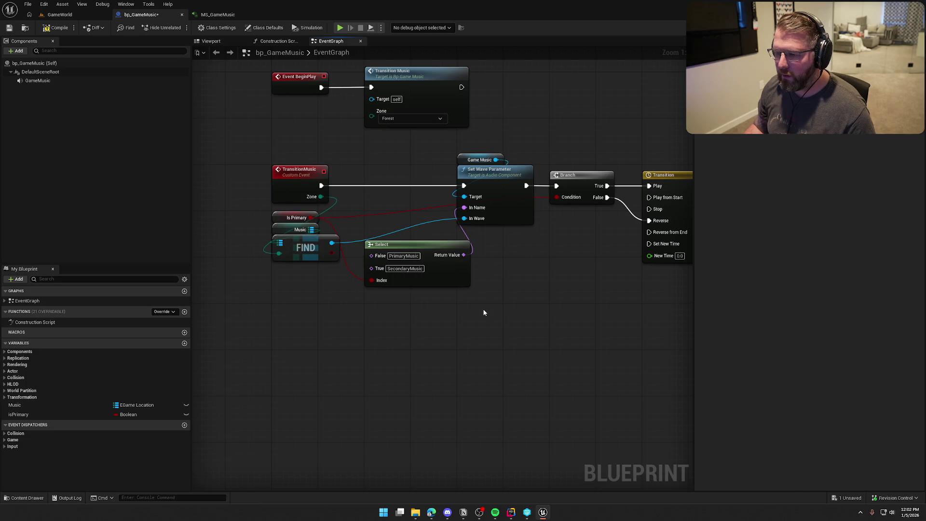
{"action": "key", "text": "Return"}
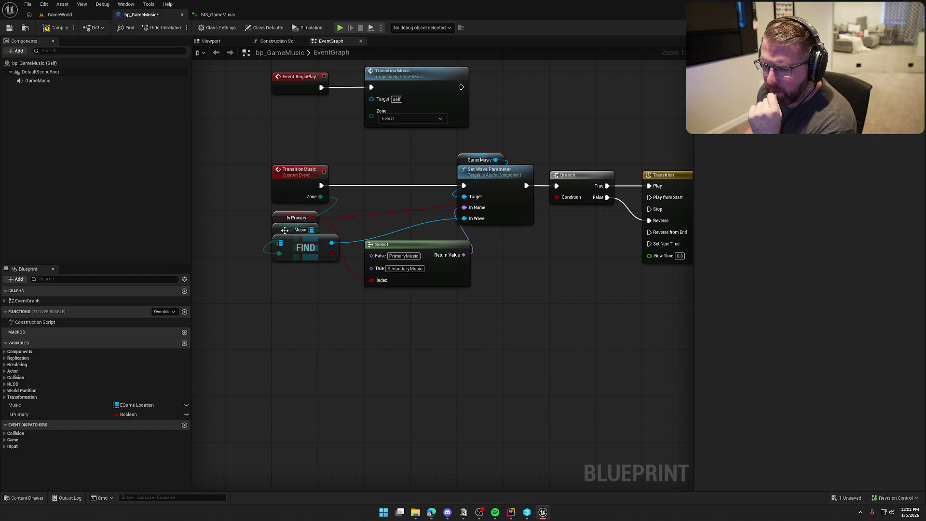
- Place Music below Find and tuck the Select node under Set Wave Parameter
{"action": "left_click_drag", "start_coordinate": [285, 231], "coordinate": [285, 271]}
{"action": "left_click_drag", "start_coordinate": [281, 215], "coordinate": [375, 193]}
{"action": "mouse_move", "coordinate": [420, 248]}
{"action": "left_mouse_down"}
{"action": "mouse_move", "coordinate": [501, 250]}
{"action": "mouse_move", "coordinate": [514, 238]}
{"action": "left_mouse_up"}
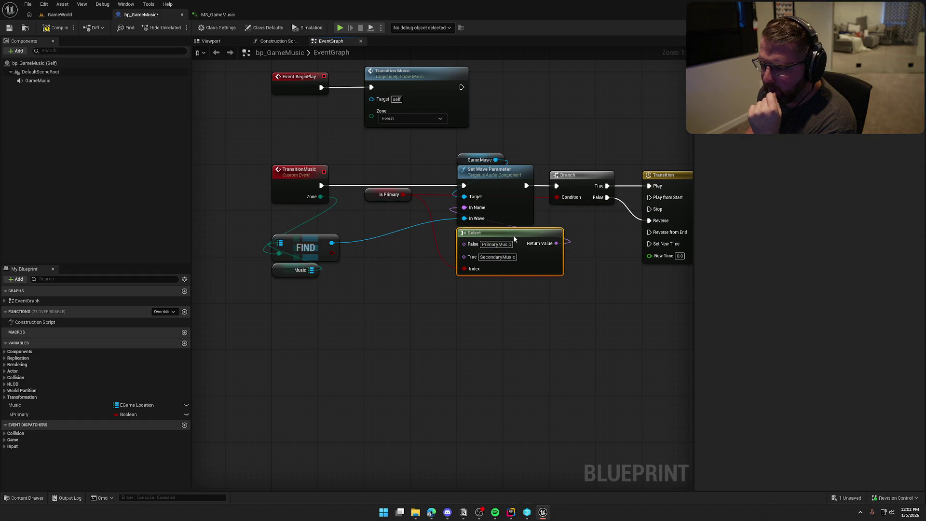
{"action": "mouse_move", "coordinate": [344, 231]}
{"action": "left_mouse_down"}
{"action": "mouse_move", "coordinate": [308, 270]}
{"action": "mouse_move", "coordinate": [278, 282]}
{"action": "mouse_move", "coordinate": [281, 230]}
{"action": "mouse_move", "coordinate": [305, 213]}
{"action": "mouse_move", "coordinate": [382, 206]}
{"action": "mouse_move", "coordinate": [387, 213]}
{"action": "left_mouse_up"}
{"action": "mouse_move", "coordinate": [420, 312]}
{"action": "left_mouse_down"}
{"action": "mouse_move", "coordinate": [308, 300]}
{"action": "mouse_move", "coordinate": [340, 319]}
{"action": "left_mouse_up"}
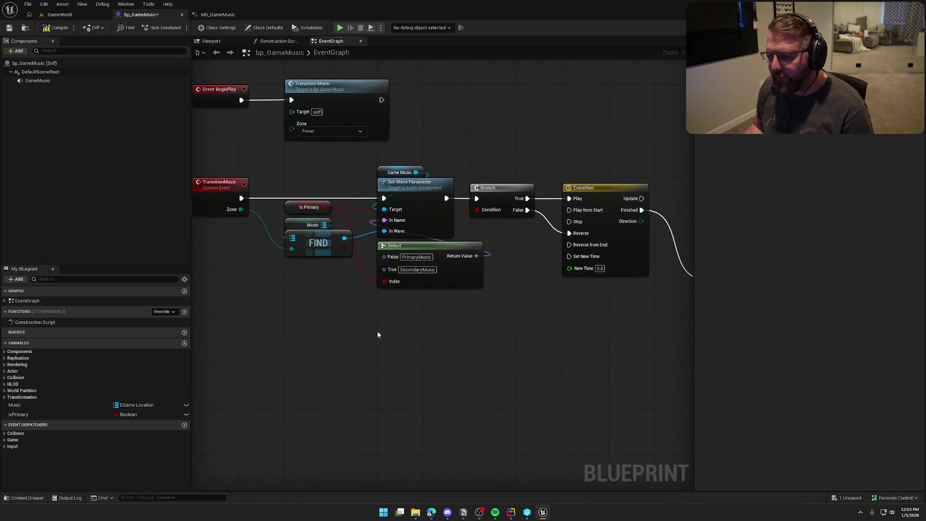
{"action": "left_click_drag", "start_coordinate": [468, 332], "coordinate": [408, 282]}
{"action": "left_click", "coordinate": [387, 345]}
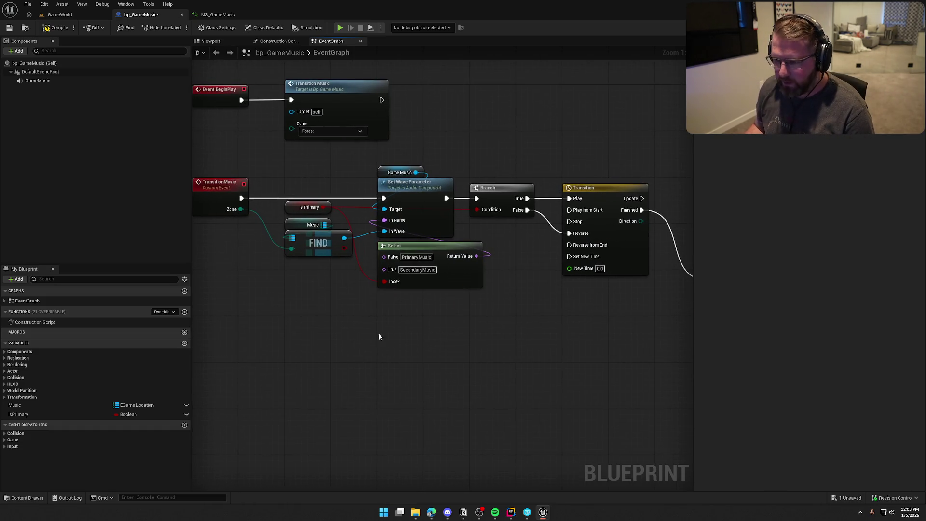
{"action": "left_click_drag", "start_coordinate": [384, 324], "coordinate": [372, 335]}
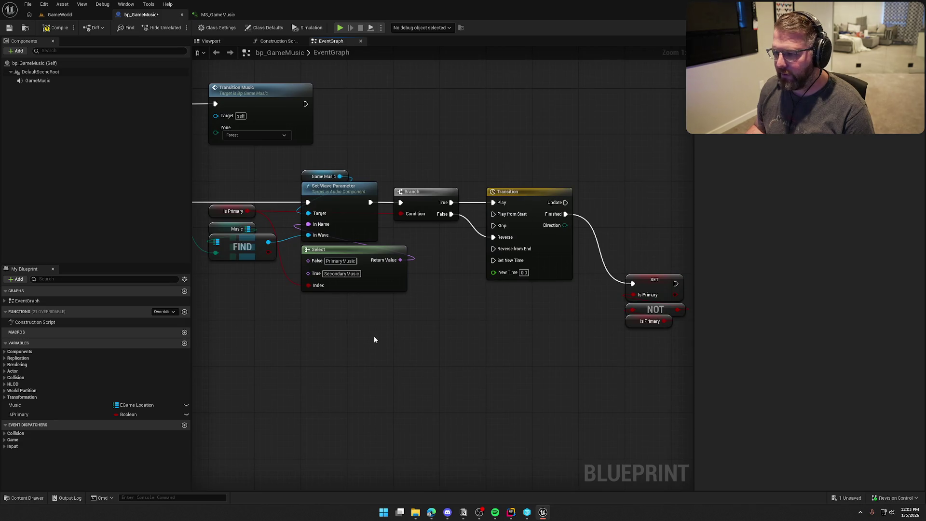
- Duplicate the Is Primary getter beside Branch's Condition, keeping the original under Select
{"action": "left_click", "coordinate": [234, 211]}
{"action": "key", "text": "ctrl+c"}
{"action": "key", "text": "ctrl+v"}
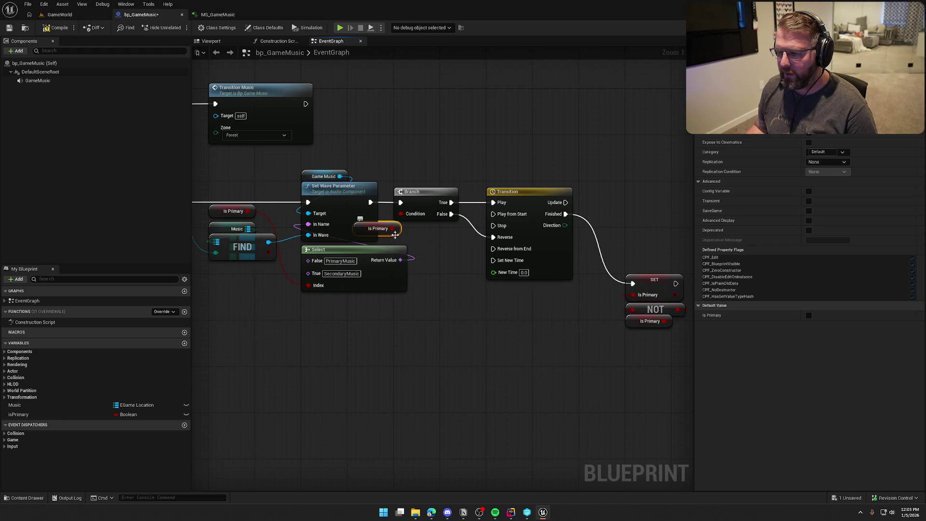
{"action": "mouse_move", "coordinate": [394, 234]}
{"action": "left_mouse_down"}
{"action": "mouse_move", "coordinate": [412, 228]}
{"action": "mouse_move", "coordinate": [437, 240]}
{"action": "left_mouse_up"}
{"action": "left_click", "coordinate": [472, 305]}
{"action": "left_click_drag", "start_coordinate": [472, 305], "coordinate": [507, 307]}
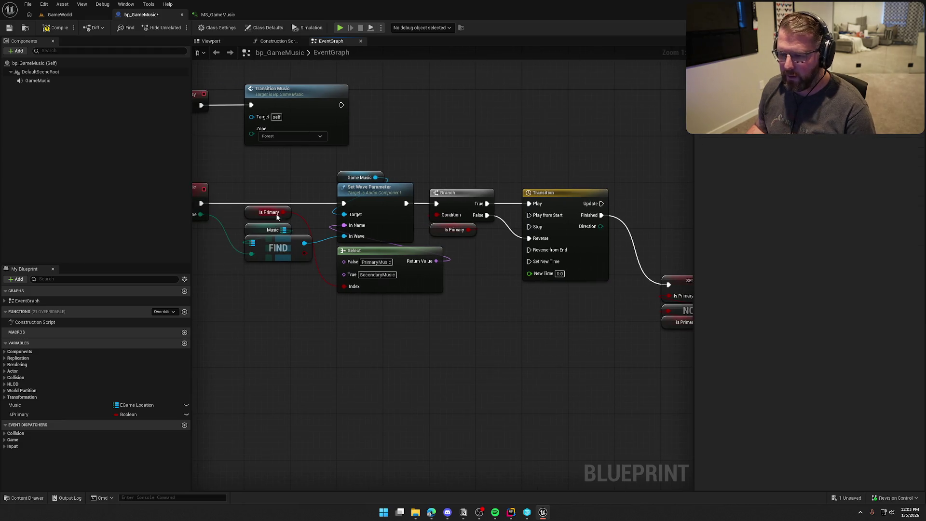
{"action": "mouse_move", "coordinate": [263, 213]}
{"action": "left_mouse_down"}
{"action": "mouse_move", "coordinate": [257, 273]}
{"action": "mouse_move", "coordinate": [343, 318]}
{"action": "left_mouse_up"}
{"action": "left_click", "coordinate": [295, 322]}
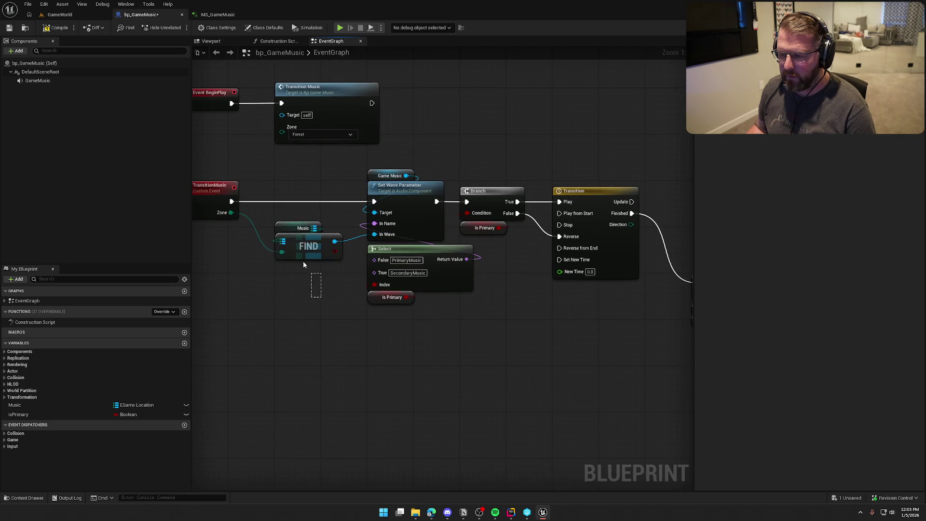
- Nudge Find and Music up and move Select with its Is Primary getter left
{"action": "left_click", "coordinate": [303, 249]}
{"action": "left_click_drag", "start_coordinate": [303, 248], "coordinate": [304, 231]}
{"action": "left_click_drag", "start_coordinate": [330, 287], "coordinate": [305, 286]}
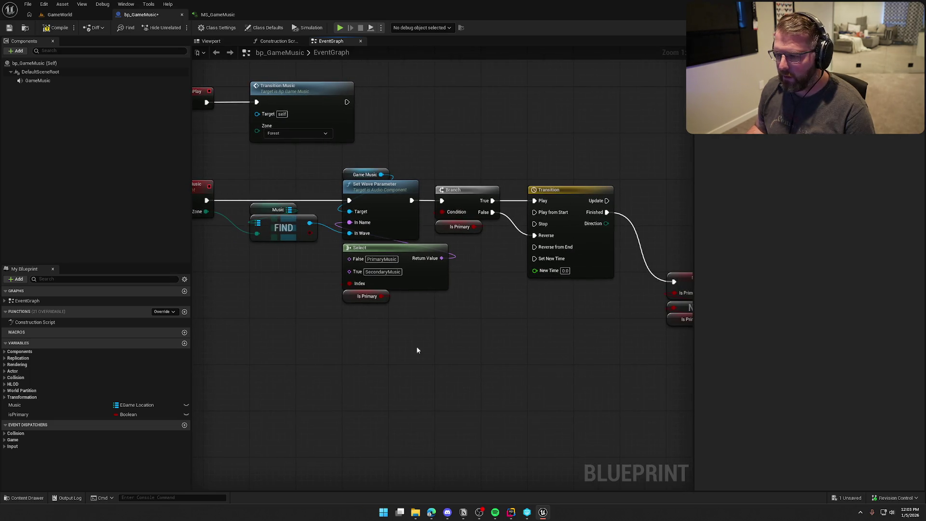
{"action": "left_click_drag", "start_coordinate": [418, 351], "coordinate": [333, 271]}
{"action": "left_click_drag", "start_coordinate": [381, 252], "coordinate": [288, 253]}
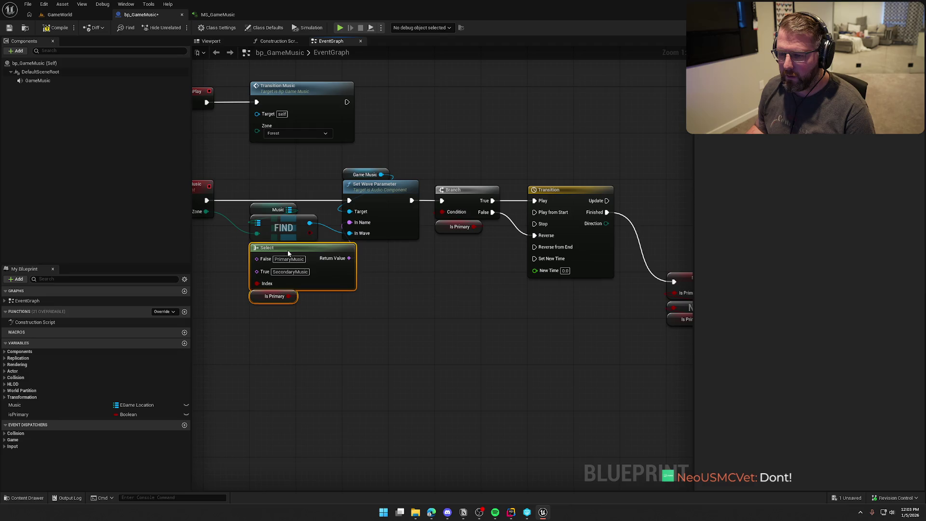
{"action": "left_click", "coordinate": [426, 316]}
{"action": "mouse_move", "coordinate": [427, 317]}
{"action": "left_mouse_down"}
{"action": "mouse_move", "coordinate": [439, 316]}
{"action": "mouse_move", "coordinate": [392, 310]}
{"action": "mouse_move", "coordinate": [408, 296]}
{"action": "mouse_move", "coordinate": [393, 302]}
{"action": "mouse_move", "coordinate": [397, 311]}
{"action": "left_mouse_up"}
{"action": "scroll", "coordinate": [409, 297], "scroll_direction": "down", "scroll_amount": 1}
- Align the Transition, SET, NOT and Is Primary nodes into a neat row
{"action": "mouse_move", "coordinate": [601, 302]}
{"action": "left_mouse_down"}
{"action": "mouse_move", "coordinate": [399, 161]}
{"action": "mouse_move", "coordinate": [430, 114]}
{"action": "left_mouse_up"}
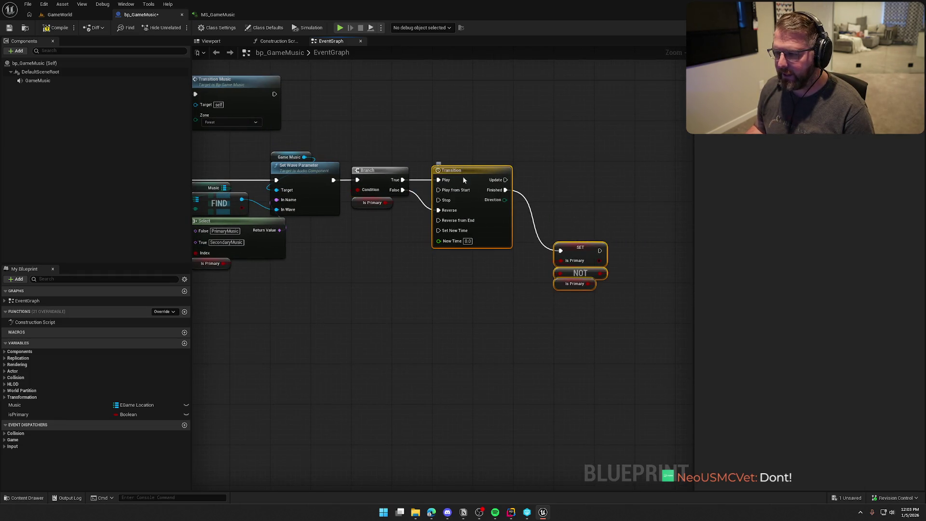
{"action": "left_click_drag", "start_coordinate": [463, 179], "coordinate": [463, 169]}
{"action": "left_click", "coordinate": [584, 187]}
{"action": "left_click_drag", "start_coordinate": [585, 172], "coordinate": [606, 295]}
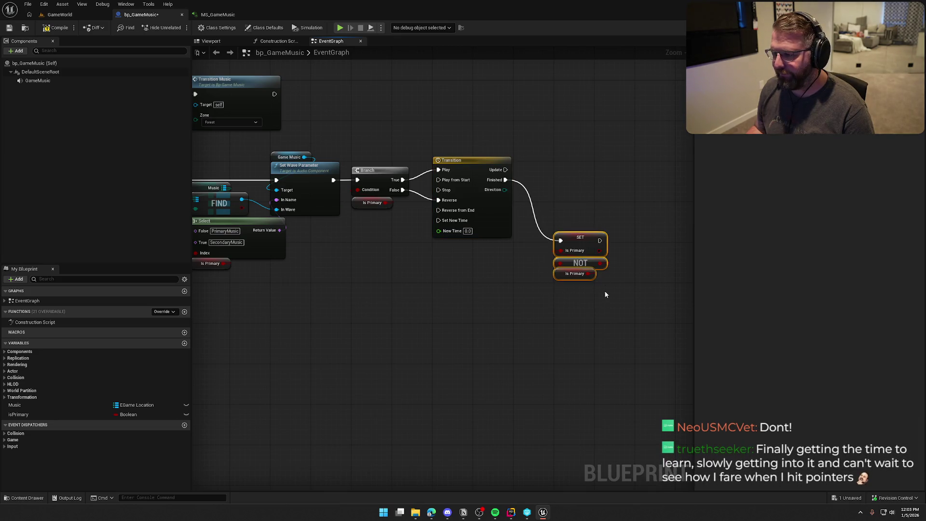
{"action": "left_click_drag", "start_coordinate": [575, 244], "coordinate": [575, 254]}
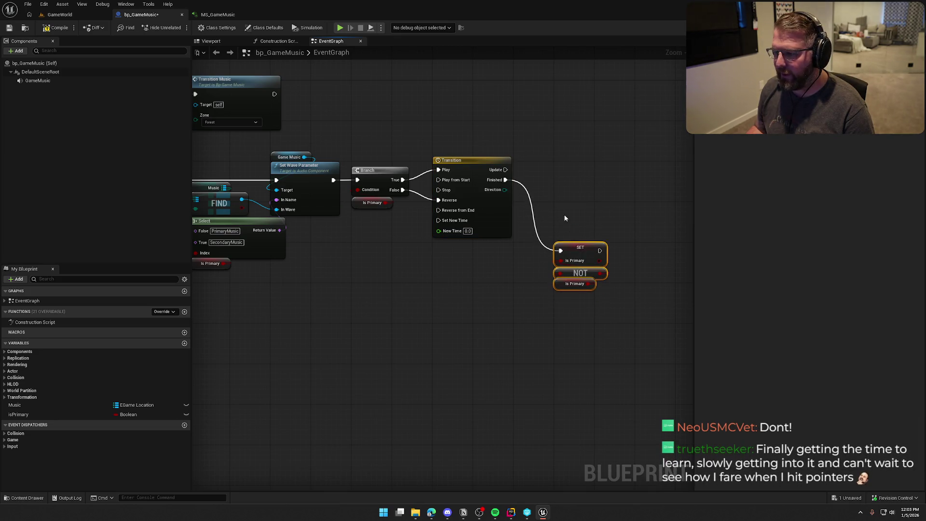
{"action": "left_click", "coordinate": [555, 205]}
{"action": "mouse_move", "coordinate": [554, 205]}
{"action": "left_mouse_down"}
{"action": "mouse_move", "coordinate": [500, 265]}
{"action": "mouse_move", "coordinate": [502, 257]}
{"action": "left_mouse_up"}
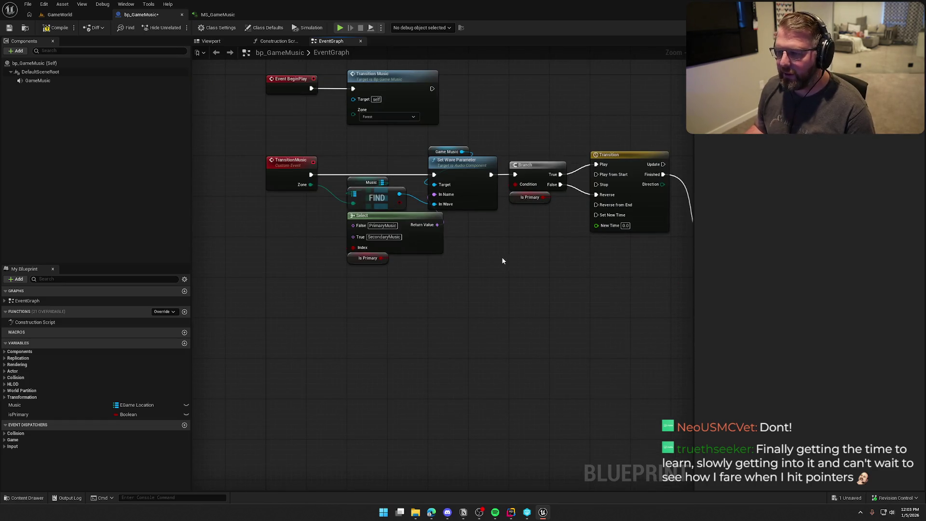
{"action": "scroll", "coordinate": [503, 261], "scroll_direction": "down", "scroll_amount": 3}
- Shift the Set Wave Parameter through NOT node chain to the right
{"action": "left_click_drag", "start_coordinate": [358, 144], "coordinate": [631, 310]}
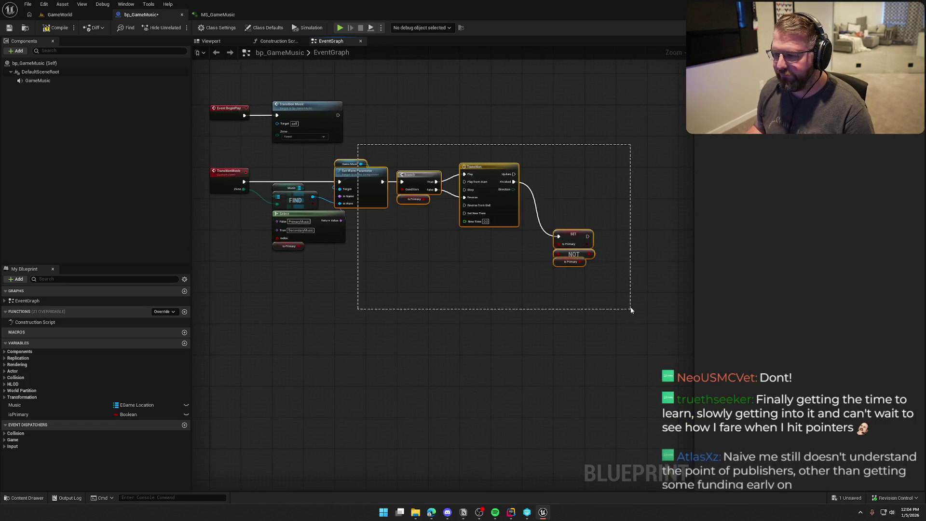
{"action": "scroll", "coordinate": [356, 142], "scroll_direction": "up", "scroll_amount": 2}
{"action": "left_click_drag", "start_coordinate": [386, 187], "coordinate": [427, 186]}
{"action": "left_click", "coordinate": [409, 316]}
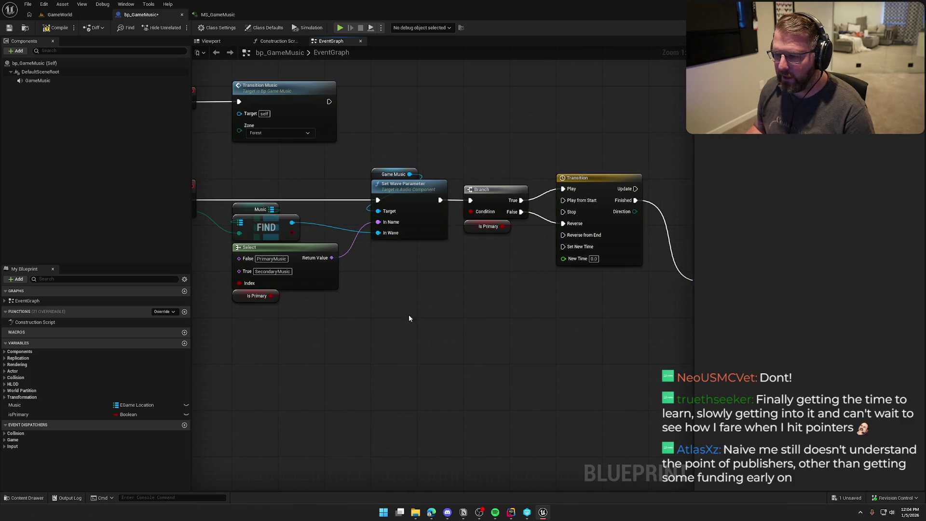
{"action": "mouse_move", "coordinate": [409, 319]}
{"action": "left_mouse_down"}
{"action": "mouse_move", "coordinate": [436, 317]}
{"action": "mouse_move", "coordinate": [436, 327]}
{"action": "mouse_move", "coordinate": [282, 305]}
{"action": "mouse_move", "coordinate": [459, 292]}
{"action": "mouse_move", "coordinate": [557, 266]}
{"action": "left_mouse_up"}
- Compile and save bp_GameMusic, then look over the finished node network
{"action": "left_click", "coordinate": [47, 28]}
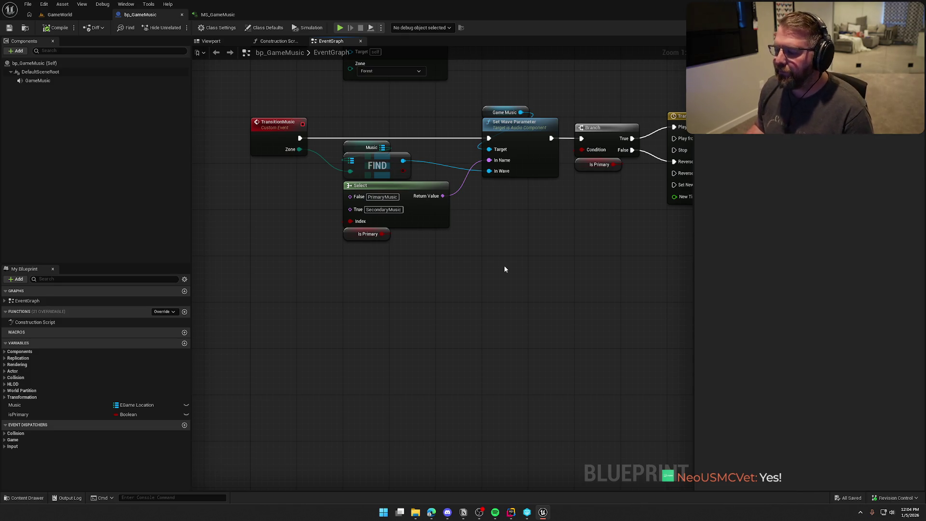
{"action": "left_click_drag", "start_coordinate": [503, 269], "coordinate": [435, 271]}
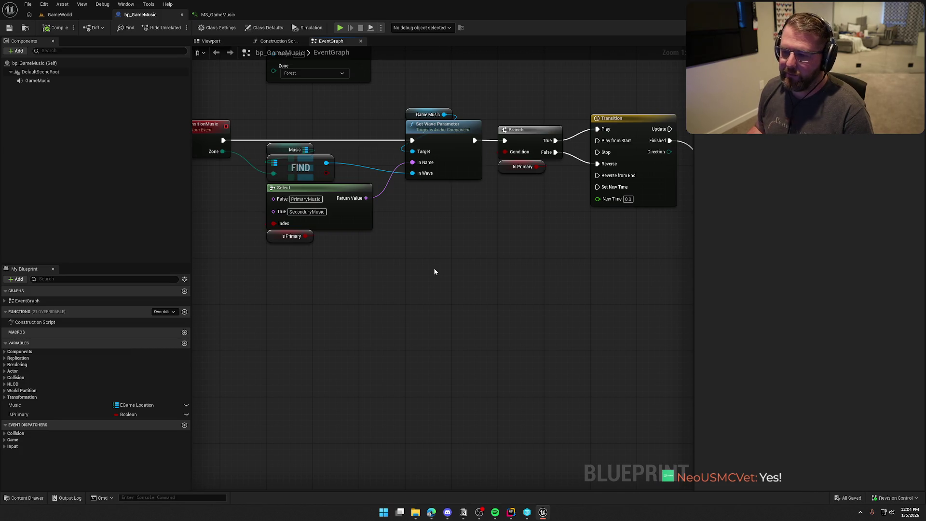
{"action": "mouse_move", "coordinate": [434, 271]}
{"action": "left_mouse_down"}
{"action": "mouse_move", "coordinate": [408, 265]}
{"action": "mouse_move", "coordinate": [399, 309]}
{"action": "mouse_move", "coordinate": [470, 299]}
{"action": "left_mouse_up"}
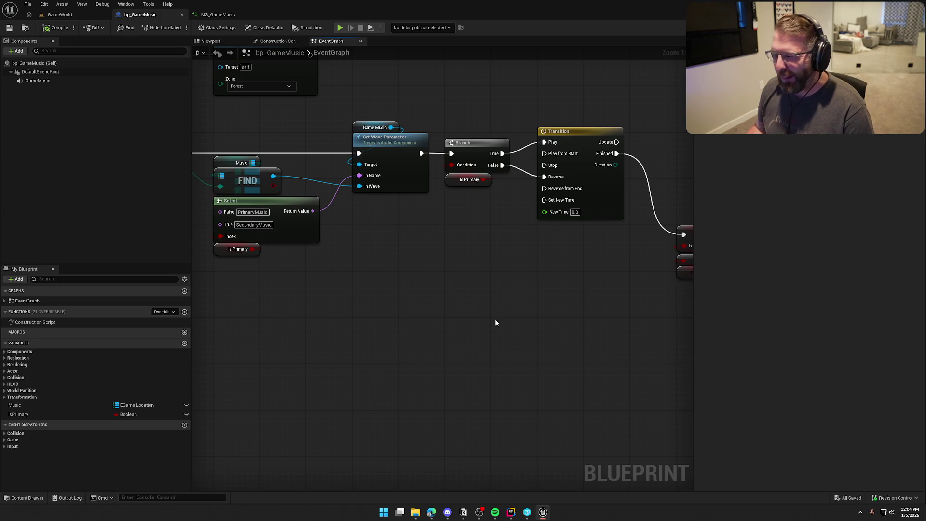
{"action": "mouse_move", "coordinate": [479, 303]}
{"action": "left_mouse_down"}
{"action": "mouse_move", "coordinate": [364, 323]}
{"action": "mouse_move", "coordinate": [340, 312]}
{"action": "mouse_move", "coordinate": [428, 333]}
{"action": "mouse_move", "coordinate": [582, 291]}
{"action": "mouse_move", "coordinate": [496, 303]}
{"action": "left_mouse_up"}
{"action": "left_click_drag", "start_coordinate": [391, 294], "coordinate": [422, 315]}
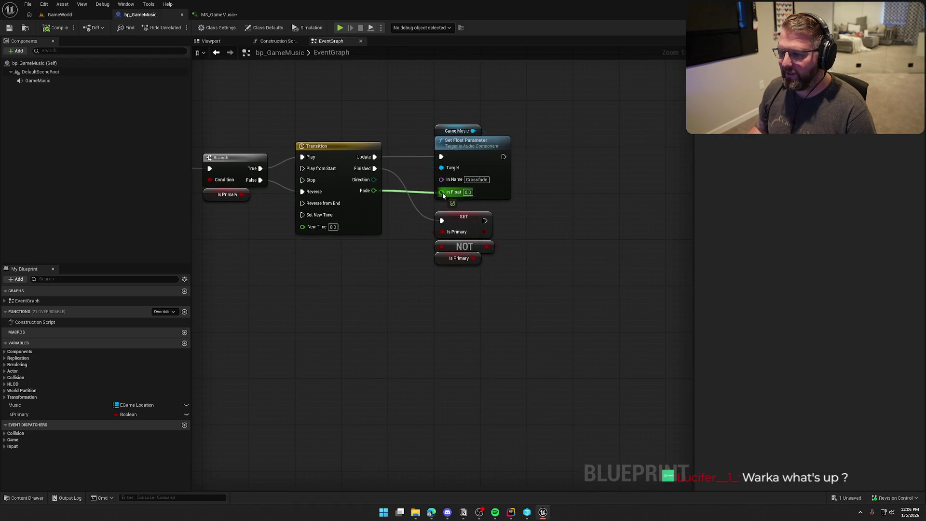
- Connect the Transition timeline's Fade to In Float of Game Music's Crossfade Set Float Parameter
{"action": "left_click_drag", "start_coordinate": [443, 195], "coordinate": [442, 192]}
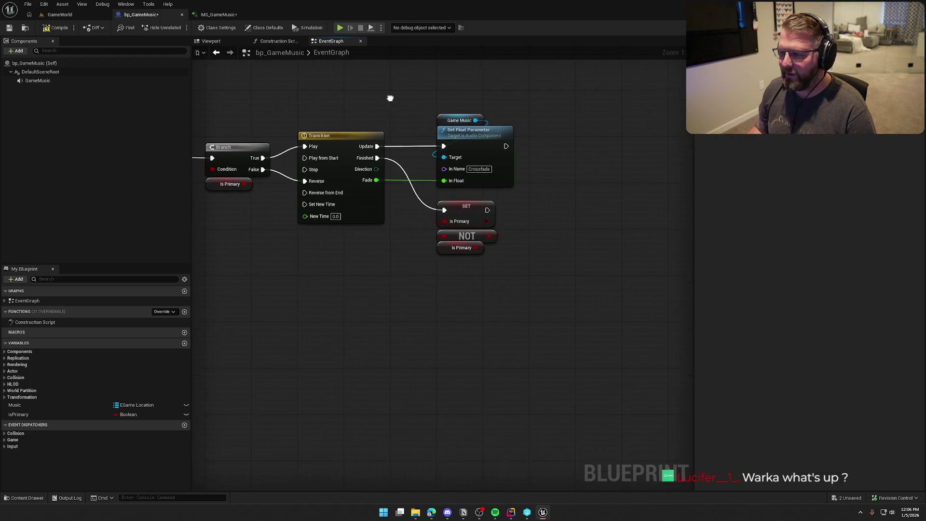
{"action": "mouse_move", "coordinate": [694, 292]}
{"action": "left_mouse_down"}
{"action": "mouse_move", "coordinate": [451, 295]}
{"action": "mouse_move", "coordinate": [575, 281]}
{"action": "mouse_move", "coordinate": [510, 282]}
{"action": "left_mouse_up"}
{"action": "scroll", "coordinate": [575, 281], "scroll_direction": "down", "scroll_amount": 2}
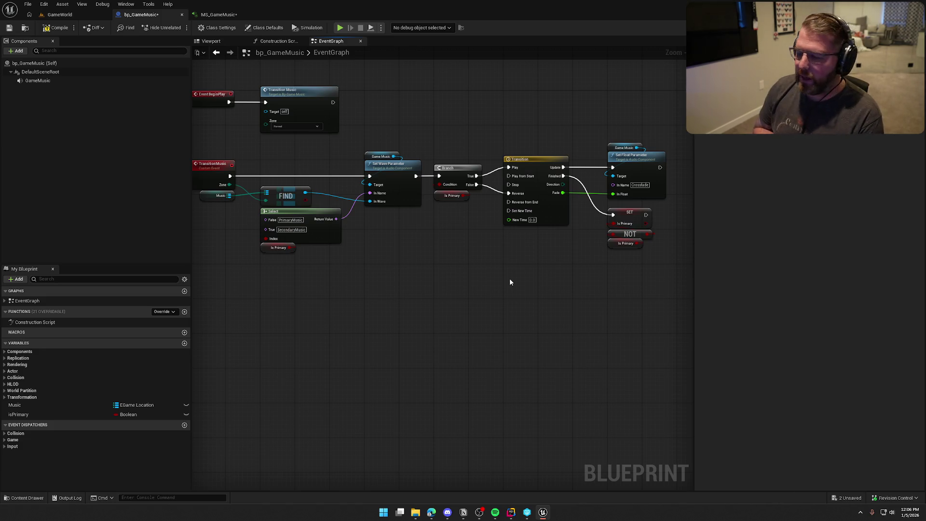
{"action": "mouse_move", "coordinate": [510, 282]}
{"action": "left_mouse_down"}
{"action": "mouse_move", "coordinate": [521, 296]}
{"action": "mouse_move", "coordinate": [509, 315]}
{"action": "left_mouse_up"}
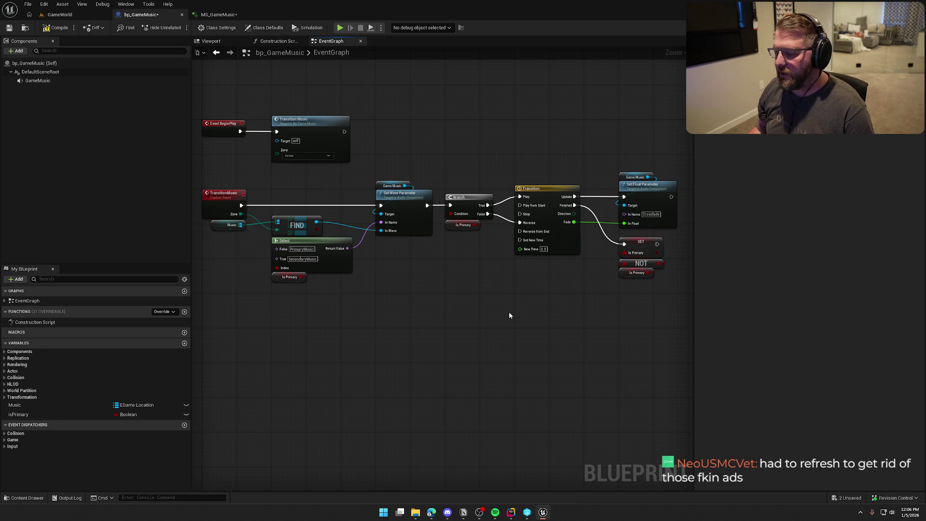
{"action": "mouse_move", "coordinate": [509, 315]}
{"action": "left_mouse_down"}
{"action": "mouse_move", "coordinate": [461, 311]}
{"action": "mouse_move", "coordinate": [509, 316]}
{"action": "left_mouse_up"}
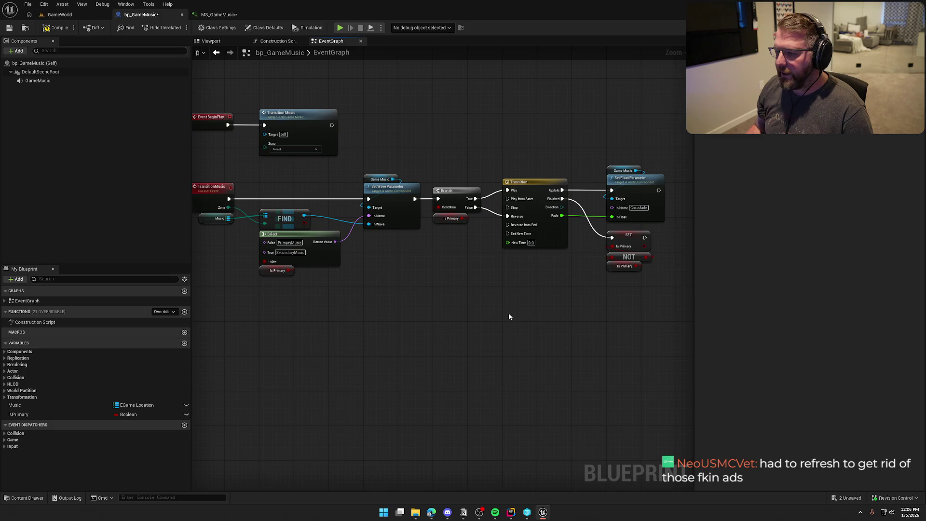
{"action": "mouse_move", "coordinate": [509, 317]}
{"action": "left_mouse_down"}
{"action": "mouse_move", "coordinate": [494, 314]}
{"action": "mouse_move", "coordinate": [517, 314]}
{"action": "mouse_move", "coordinate": [484, 320]}
{"action": "mouse_move", "coordinate": [441, 372]}
{"action": "mouse_move", "coordinate": [469, 289]}
{"action": "mouse_move", "coordinate": [566, 297]}
{"action": "left_mouse_up"}
{"action": "scroll", "coordinate": [485, 320], "scroll_direction": "up", "scroll_amount": 2}
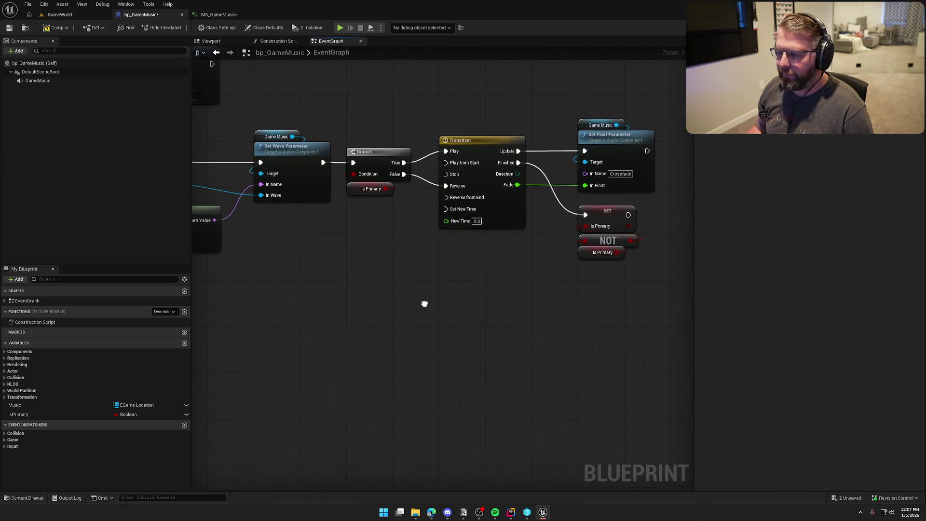
{"action": "mouse_move", "coordinate": [424, 304]}
{"action": "left_mouse_down"}
{"action": "mouse_move", "coordinate": [382, 377]}
{"action": "mouse_move", "coordinate": [377, 329]}
{"action": "mouse_move", "coordinate": [534, 329]}
{"action": "left_mouse_up"}
{"action": "scroll", "coordinate": [376, 330], "scroll_direction": "down", "scroll_amount": 1}
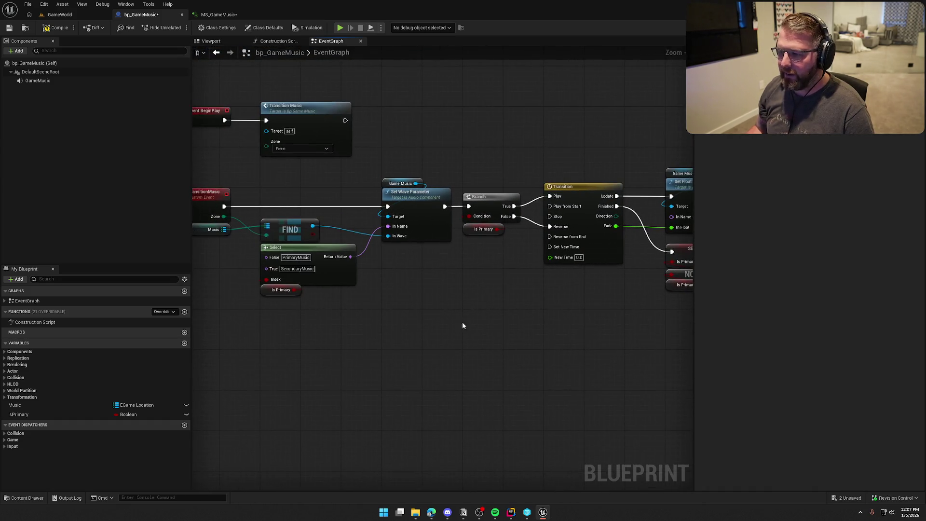
{"action": "mouse_move", "coordinate": [447, 314]}
{"action": "left_mouse_down"}
{"action": "mouse_move", "coordinate": [497, 312]}
{"action": "mouse_move", "coordinate": [484, 312]}
{"action": "left_mouse_up"}
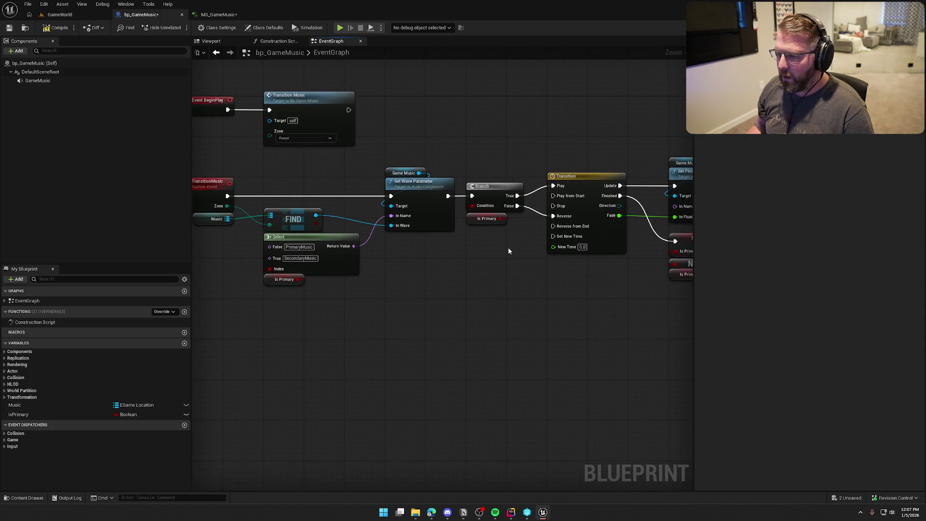
- Check the Is Primary variable's Default Value in Details, then save bp_GameMusic
{"action": "left_click", "coordinate": [477, 219]}
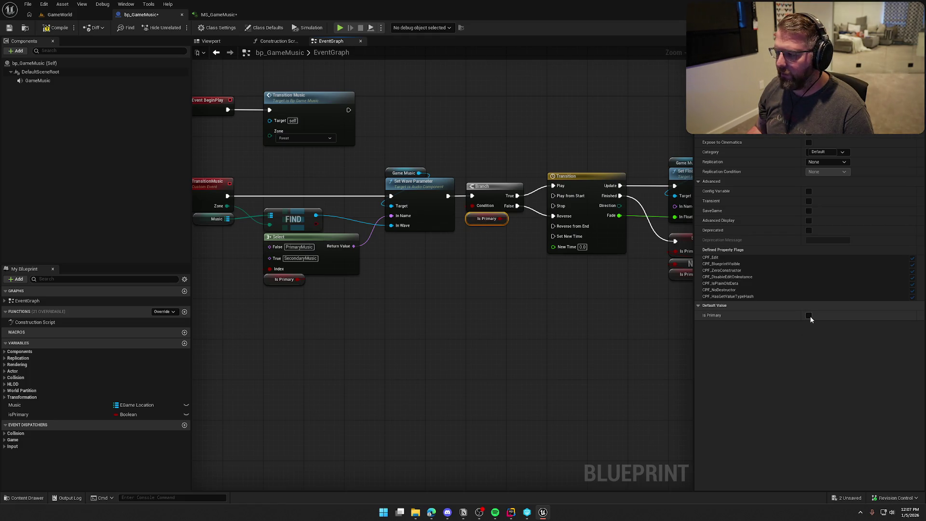
{"action": "left_click", "coordinate": [586, 320]}
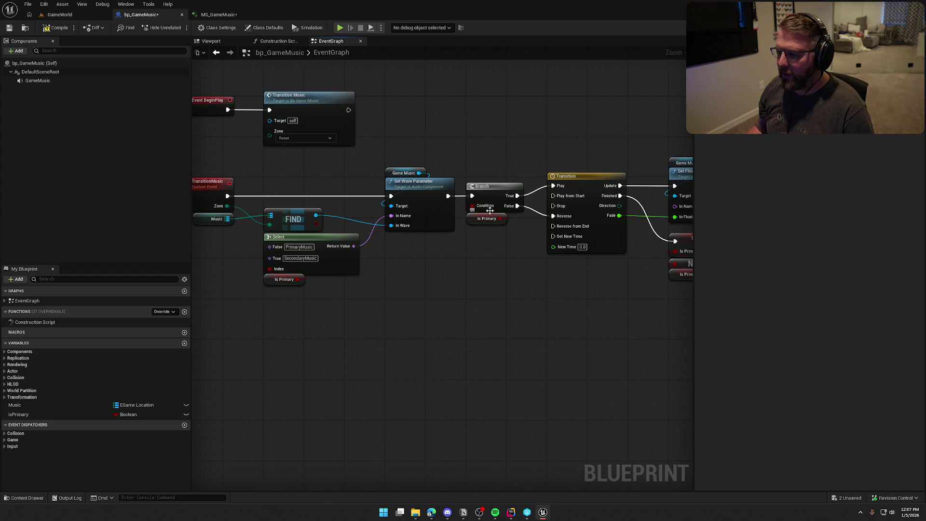
{"action": "mouse_move", "coordinate": [510, 323]}
{"action": "left_mouse_down"}
{"action": "mouse_move", "coordinate": [536, 308]}
{"action": "mouse_move", "coordinate": [362, 296]}
{"action": "mouse_move", "coordinate": [492, 314]}
{"action": "mouse_move", "coordinate": [508, 308]}
{"action": "mouse_move", "coordinate": [479, 308]}
{"action": "left_mouse_up"}
{"action": "key", "text": "ctrl+s"}
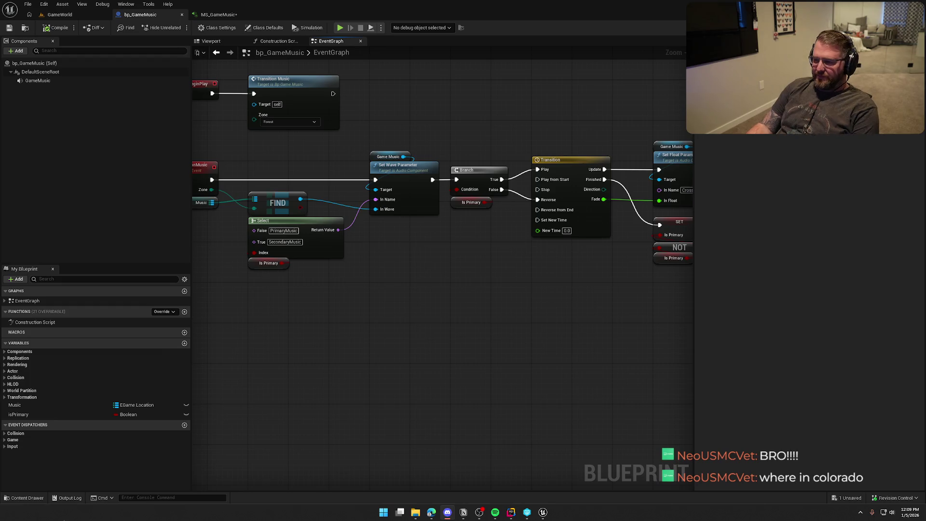
{"action": "mouse_move", "coordinate": [553, 331]}
{"action": "left_mouse_down"}
{"action": "mouse_move", "coordinate": [423, 326]}
{"action": "mouse_move", "coordinate": [490, 355]}
{"action": "mouse_move", "coordinate": [464, 355]}
{"action": "left_mouse_up"}
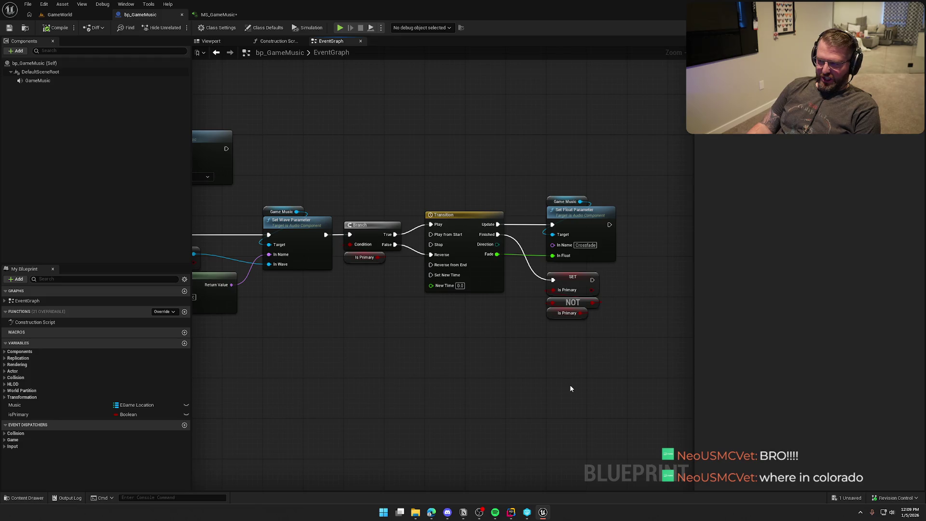
{"action": "mouse_move", "coordinate": [390, 390]}
{"action": "left_mouse_down"}
{"action": "mouse_move", "coordinate": [331, 361]}
{"action": "mouse_move", "coordinate": [407, 344]}
{"action": "left_mouse_up"}
{"action": "scroll", "coordinate": [398, 344], "scroll_direction": "up", "scroll_amount": 1}
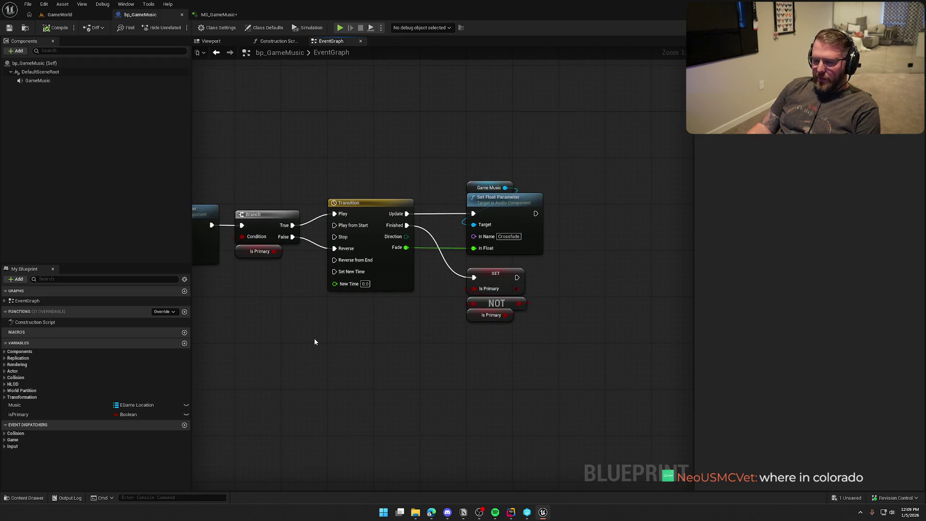
{"action": "left_click_drag", "start_coordinate": [369, 147], "coordinate": [580, 170]}
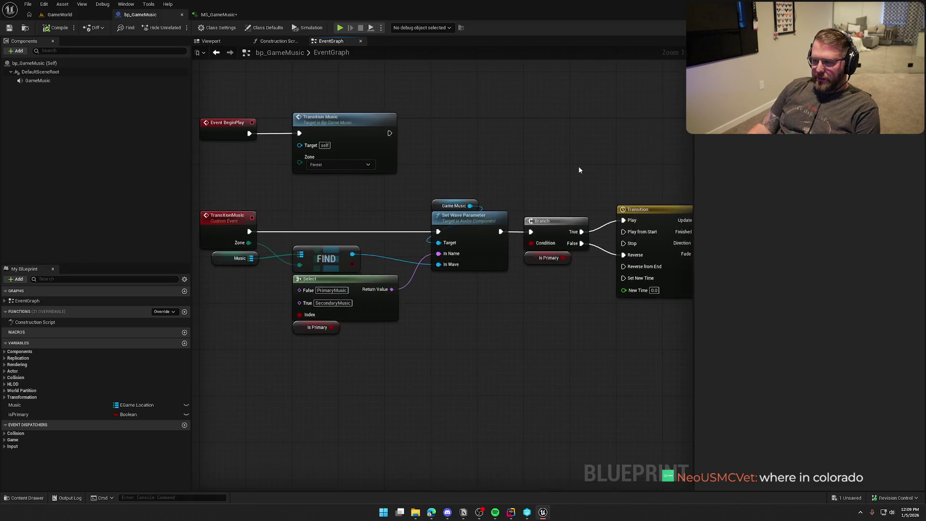
{"action": "scroll", "coordinate": [578, 166], "scroll_direction": "down", "scroll_amount": 1}
{"action": "mouse_move", "coordinate": [529, 189]}
{"action": "left_mouse_down"}
{"action": "mouse_move", "coordinate": [501, 391]}
{"action": "mouse_move", "coordinate": [574, 361]}
{"action": "mouse_move", "coordinate": [506, 337]}
{"action": "mouse_move", "coordinate": [528, 344]}
{"action": "left_mouse_up"}
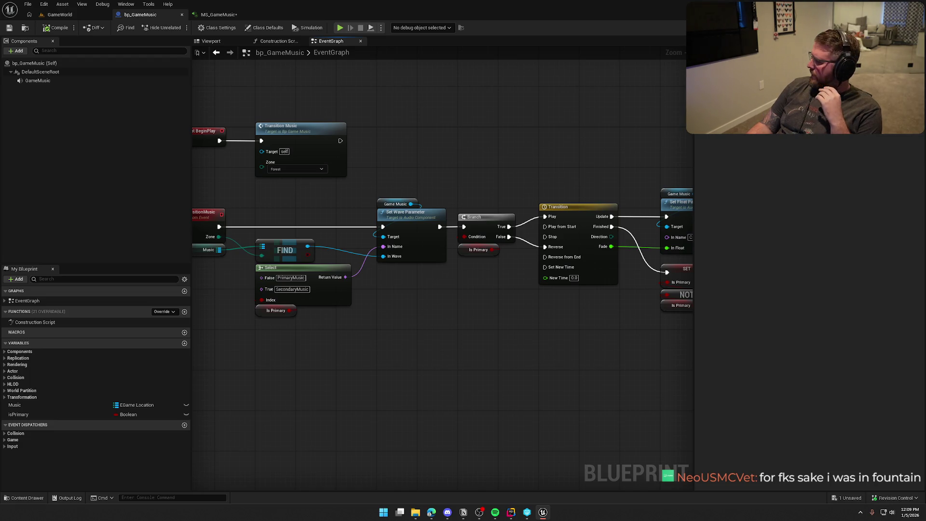
- Drop a bp_GameMusic actor into GameWorld near the crates and save all
{"action": "left_click", "coordinate": [59, 14]}
{"action": "scroll", "coordinate": [276, 110], "scroll_direction": "down", "scroll_amount": 10}
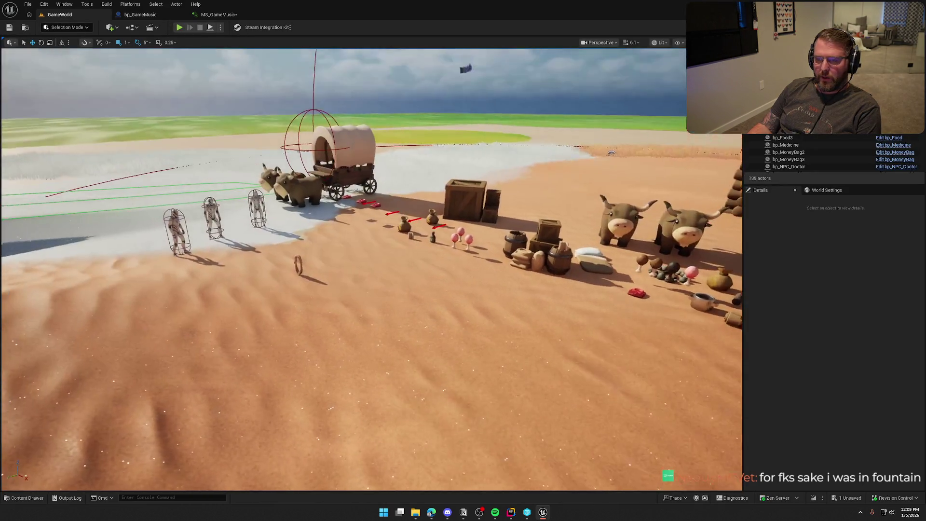
{"action": "key", "text": "ctrl+space"}
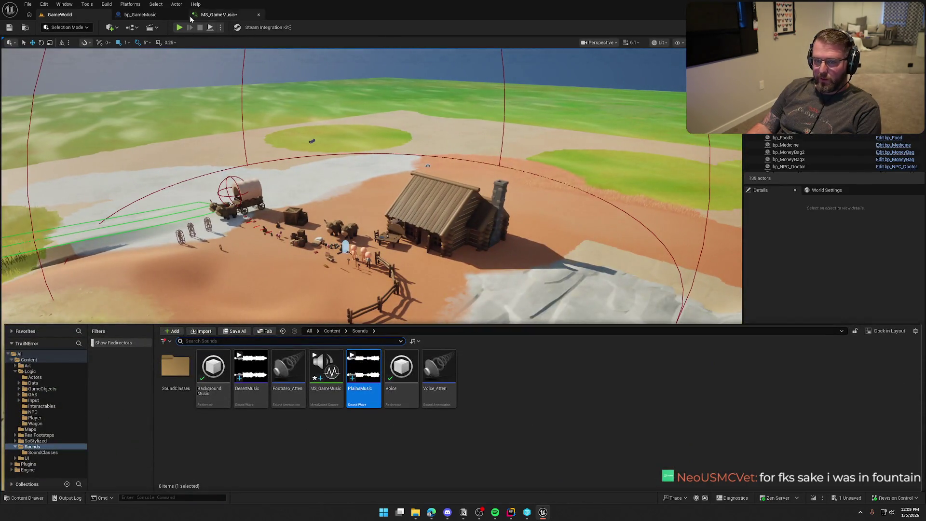
{"action": "left_click", "coordinate": [139, 15]}
{"action": "key", "text": "ctrl+space"}
{"action": "left_click", "coordinate": [59, 16]}
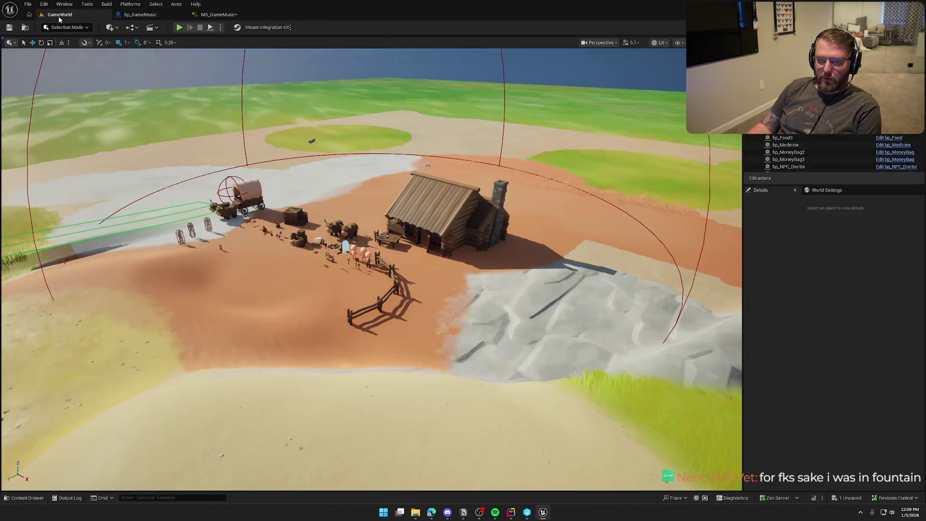
{"action": "key", "text": "ctrl+space"}
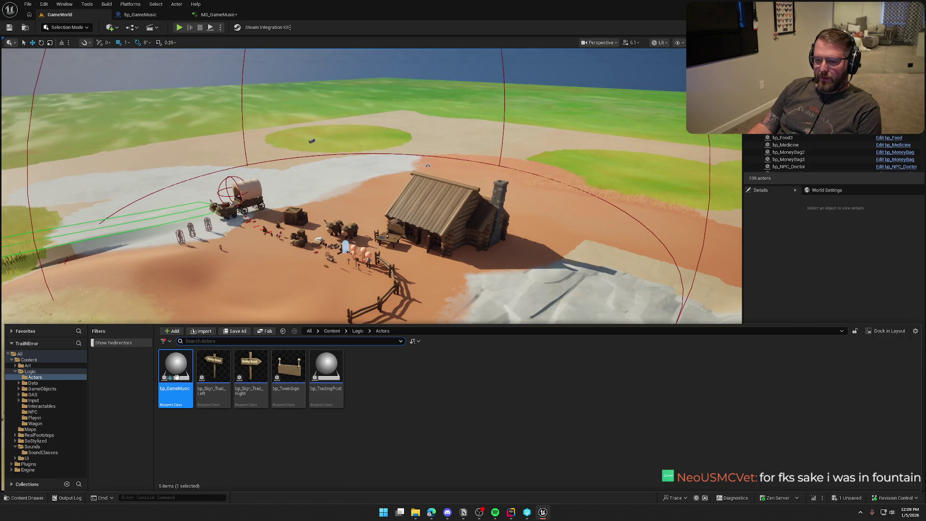
{"action": "left_click", "coordinate": [255, 273]}
{"action": "left_click_drag", "start_coordinate": [255, 273], "coordinate": [300, 245]}
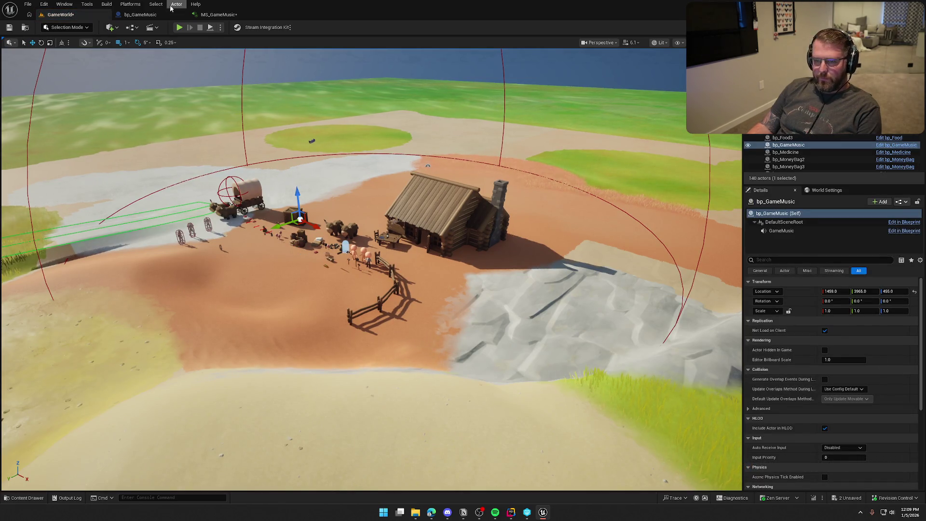
{"action": "key", "text": "ctrl+shift+s"}
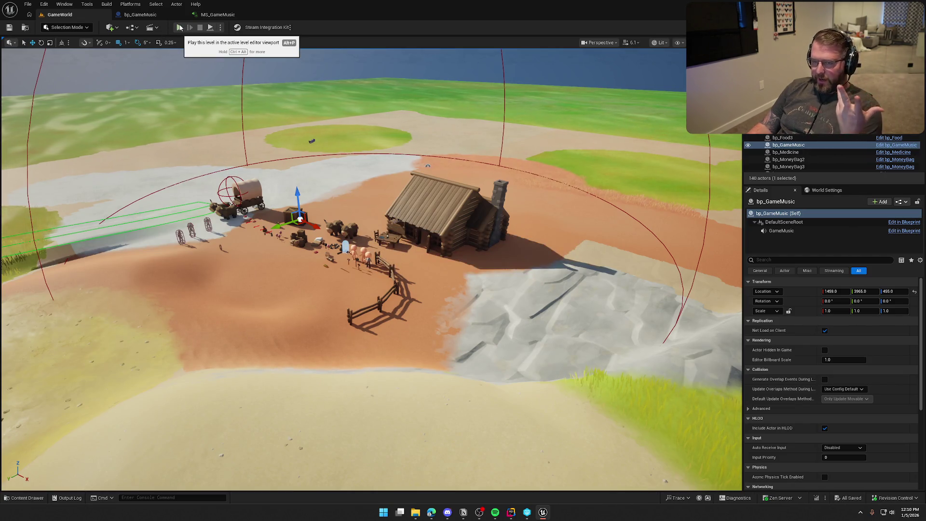
- Play the level, walk the character forward and back, stop, then go to MS_GameMusic
{"action": "left_click", "coordinate": [179, 28]}
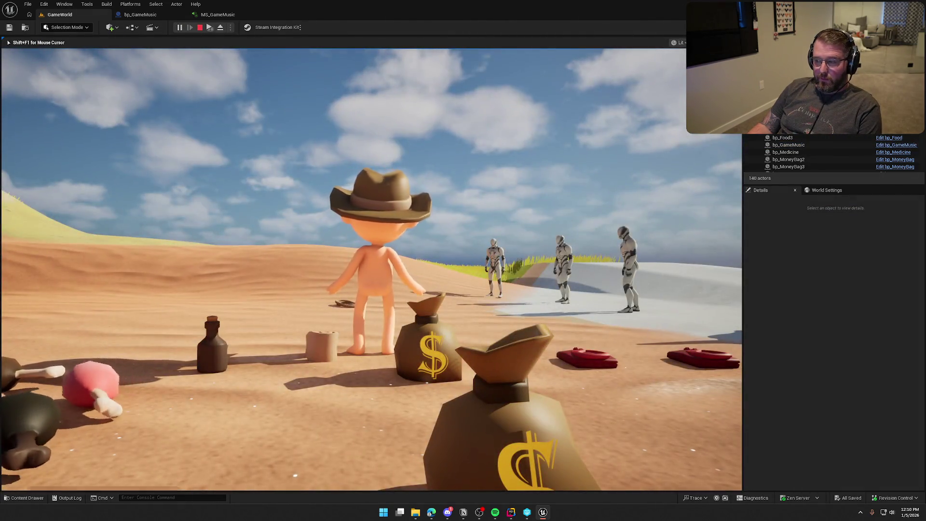
{"action": "key", "text": "w"}
{"action": "key", "text": "s"}
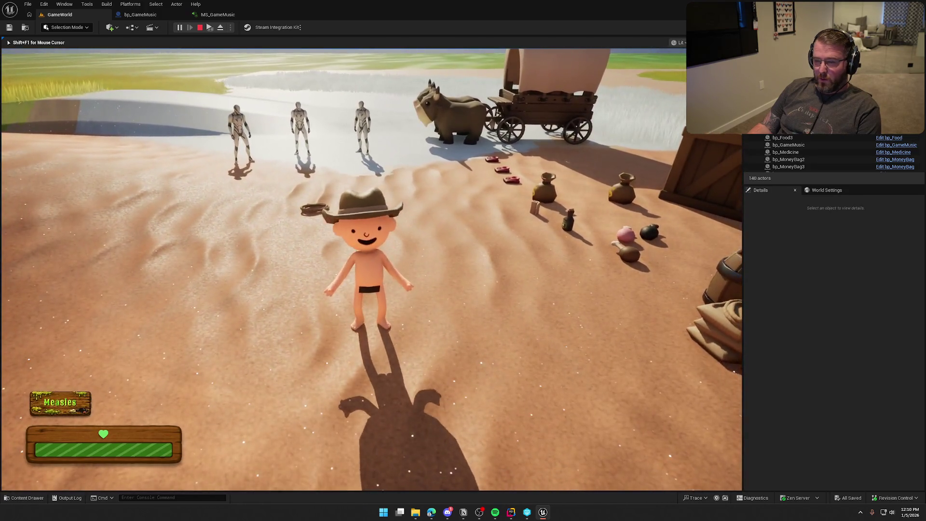
{"action": "key", "text": "Escape"}
{"action": "left_click", "coordinate": [239, 18]}
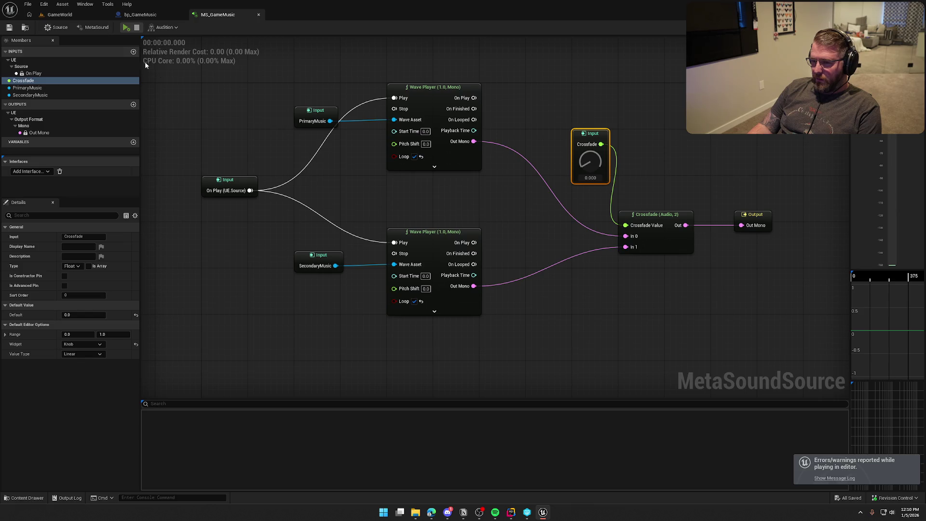
- Show the Music variable's zone defaults in bp_GameMusic and briefly preview the PlainsMusic track
{"action": "left_click", "coordinate": [140, 14]}
{"action": "left_click_drag", "start_coordinate": [404, 118], "coordinate": [456, 112]}
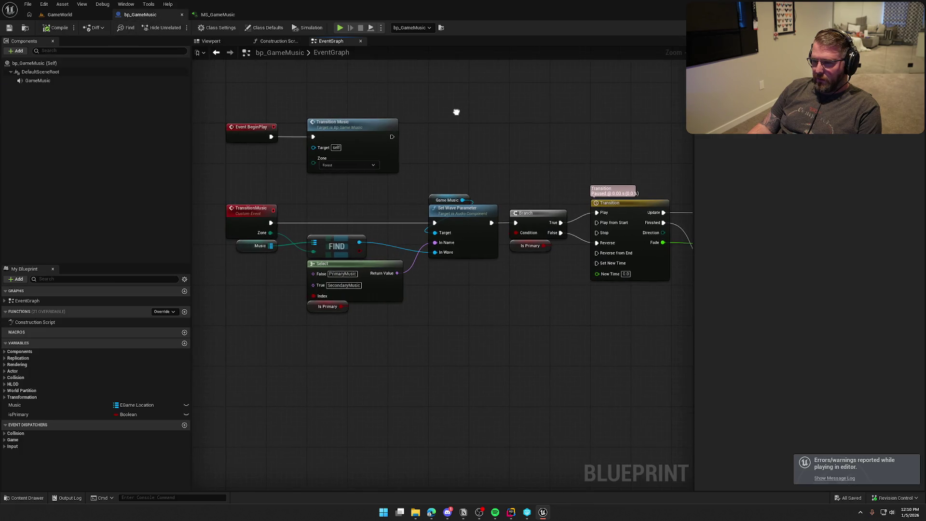
{"action": "left_click", "coordinate": [49, 405]}
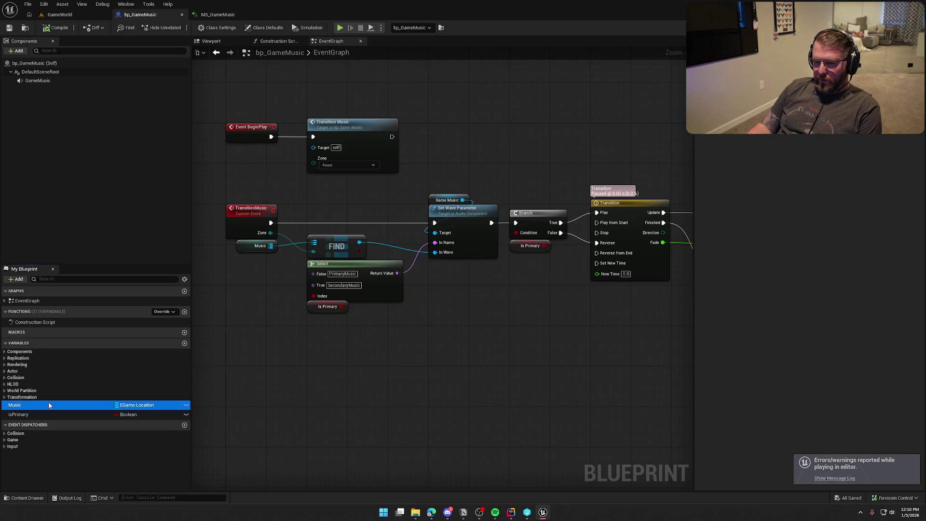
{"action": "left_click", "coordinate": [850, 211]}
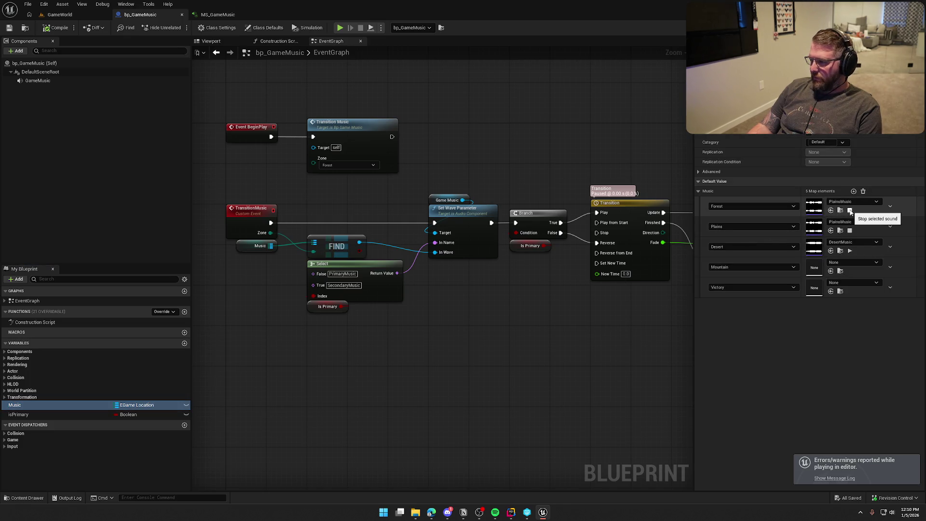
{"action": "left_click", "coordinate": [850, 211]}
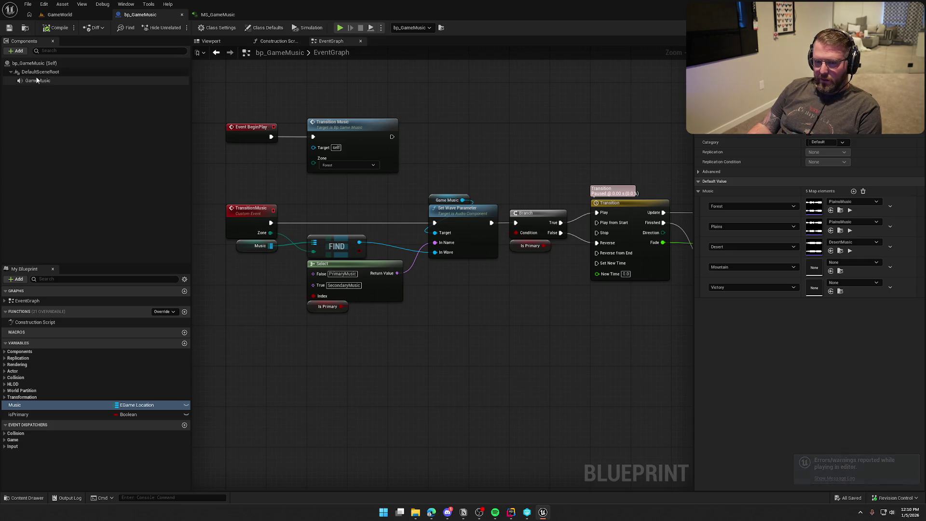
- Set the GameMusic audio component's Volume Multiplier to 0.2 and save bp_GameMusic
{"action": "left_click", "coordinate": [91, 81]}
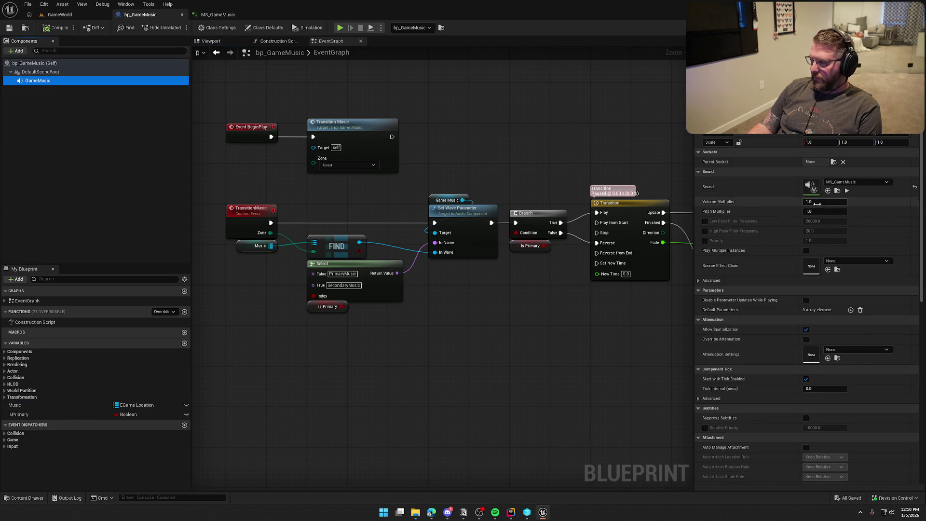
{"action": "left_click", "coordinate": [822, 202]}
{"action": "type", "text": "0.2"}
{"action": "key", "text": "Return"}
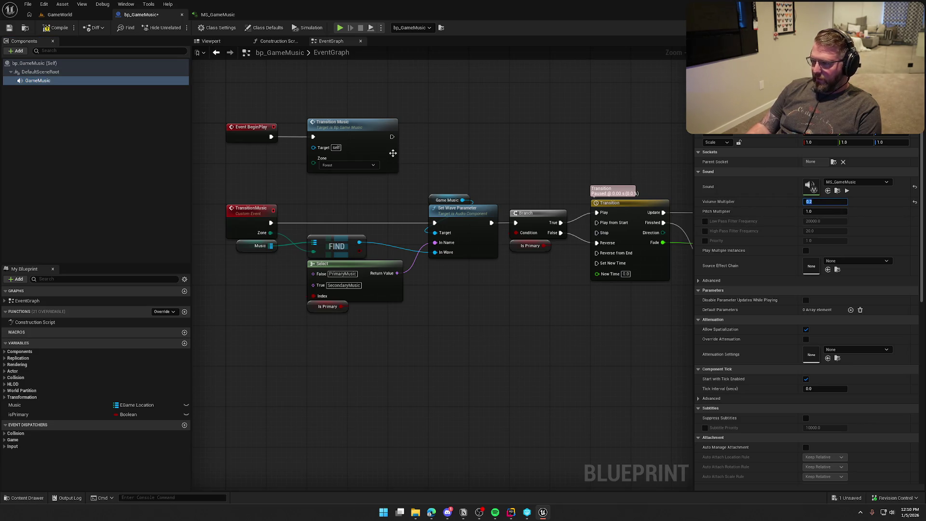
{"action": "key", "text": "ctrl+s"}
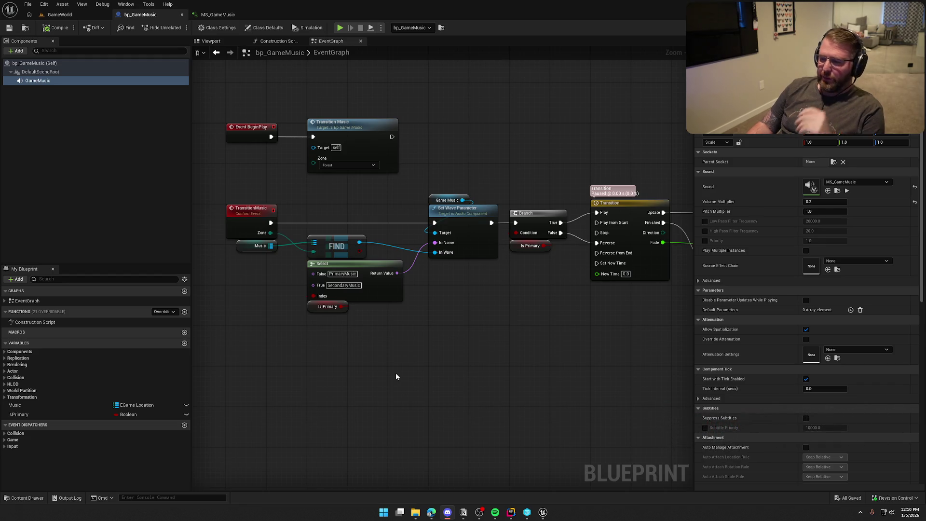
{"action": "mouse_move", "coordinate": [392, 342]}
{"action": "left_mouse_down"}
{"action": "mouse_move", "coordinate": [360, 354]}
{"action": "mouse_move", "coordinate": [452, 356]}
{"action": "left_mouse_up"}
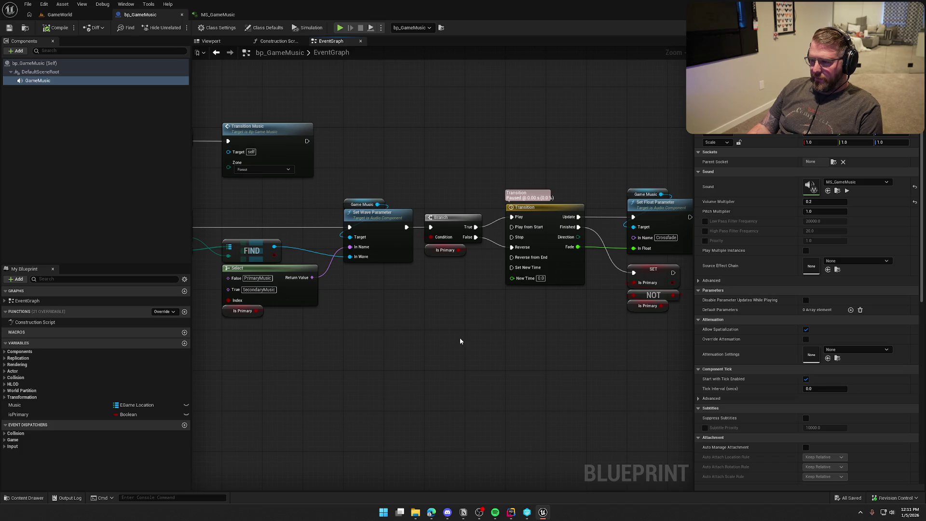
{"action": "left_click_drag", "start_coordinate": [460, 341], "coordinate": [506, 322]}
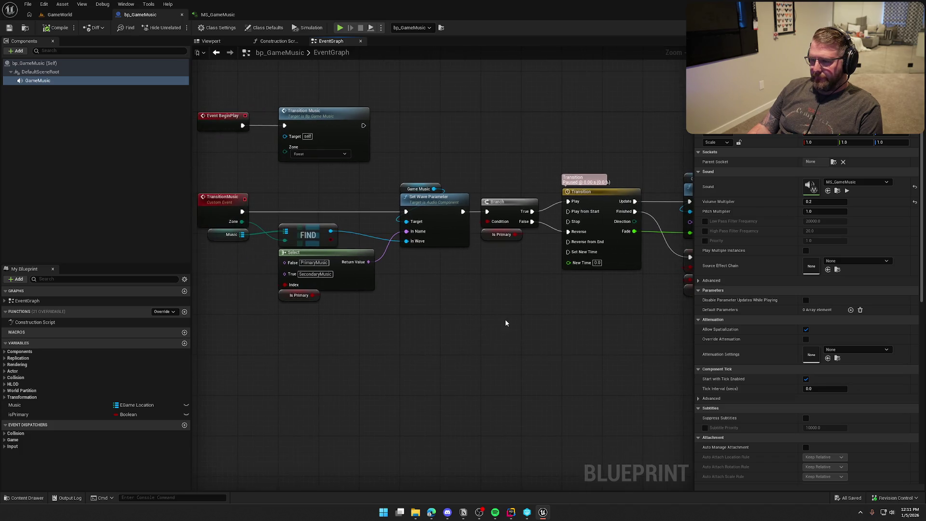
{"action": "left_click", "coordinate": [300, 296]}
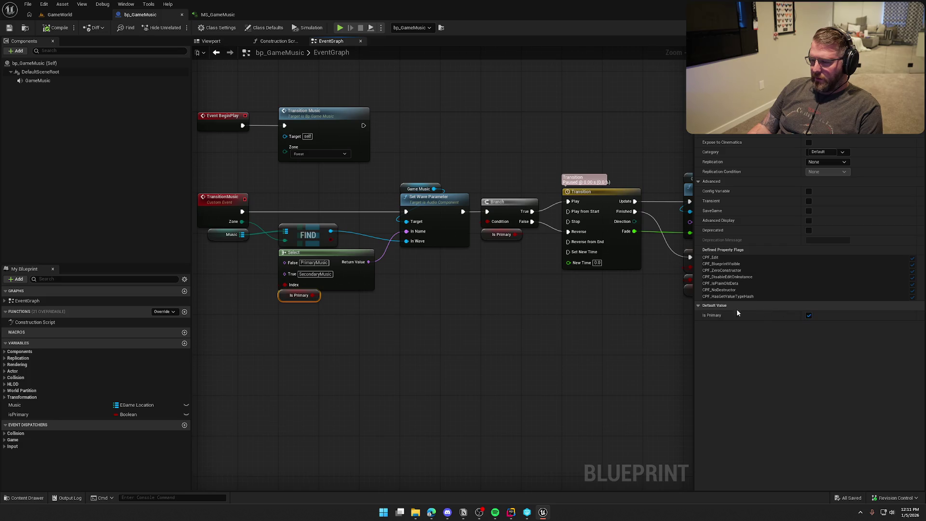
{"action": "left_click_drag", "start_coordinate": [513, 242], "coordinate": [340, 241]}
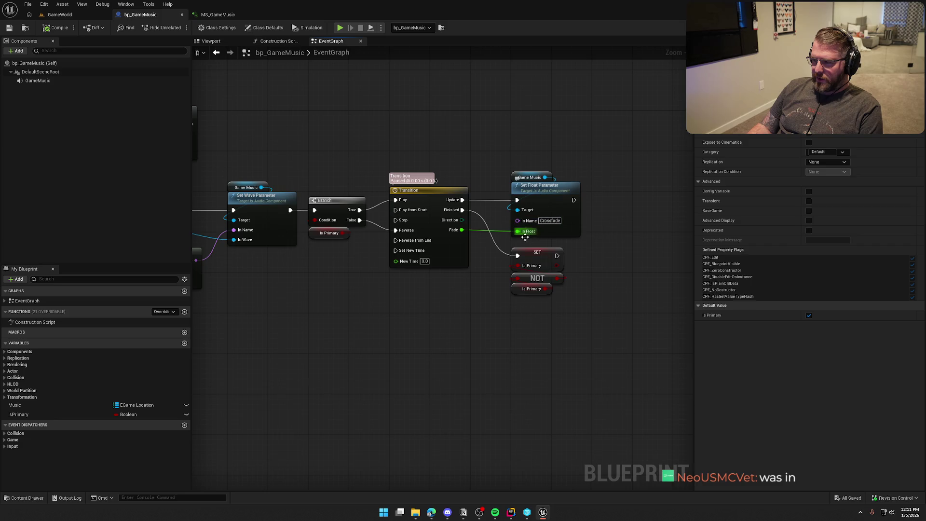
{"action": "left_click", "coordinate": [219, 15]}
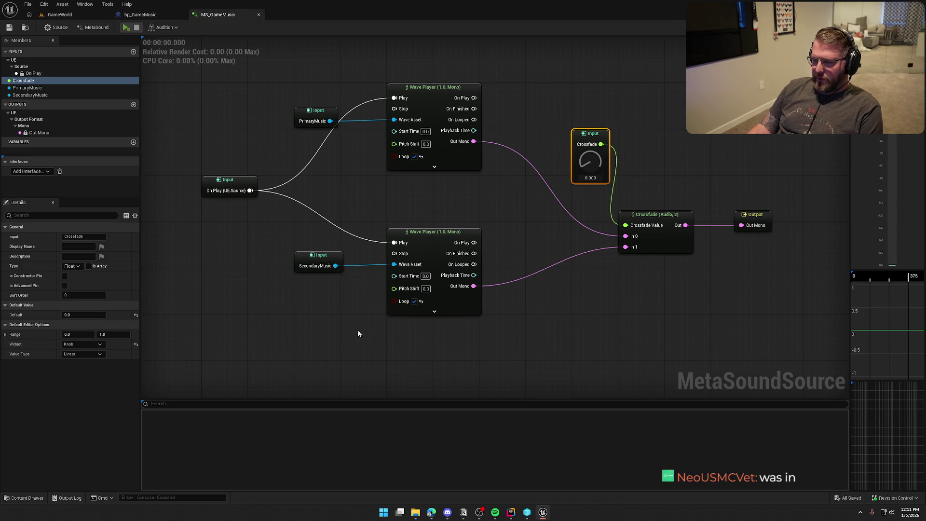
{"action": "left_click", "coordinate": [140, 15]}
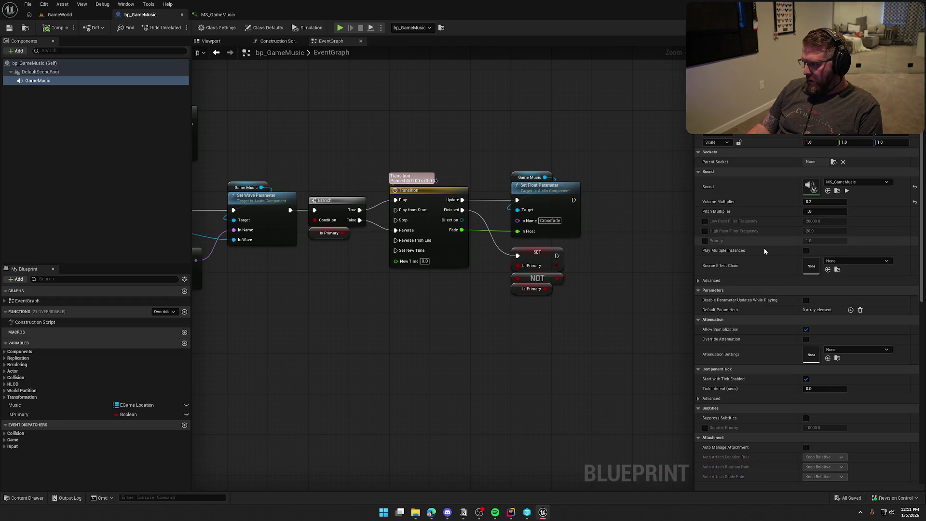
- Expand the component's advanced sound settings, then add and remove a default parameter entry
{"action": "left_click", "coordinate": [699, 282]}
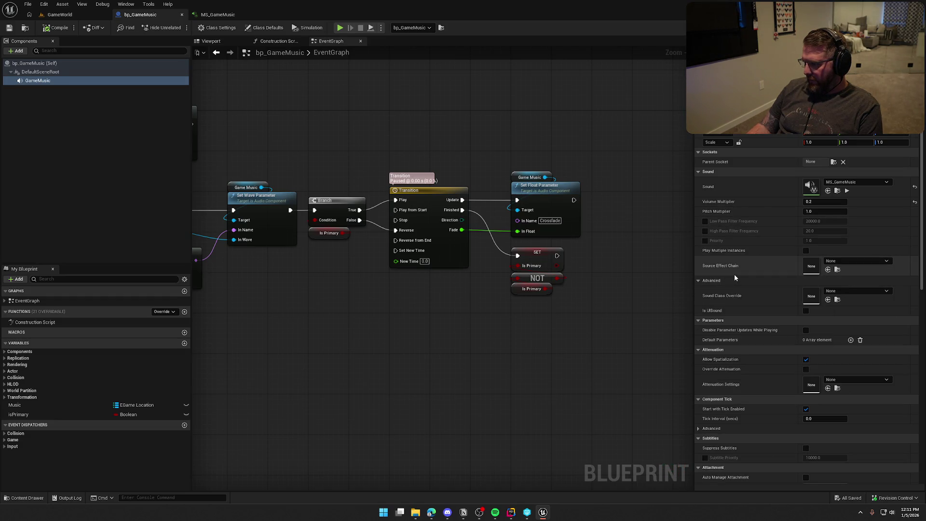
{"action": "scroll", "coordinate": [759, 280], "scroll_direction": "down", "scroll_amount": 2}
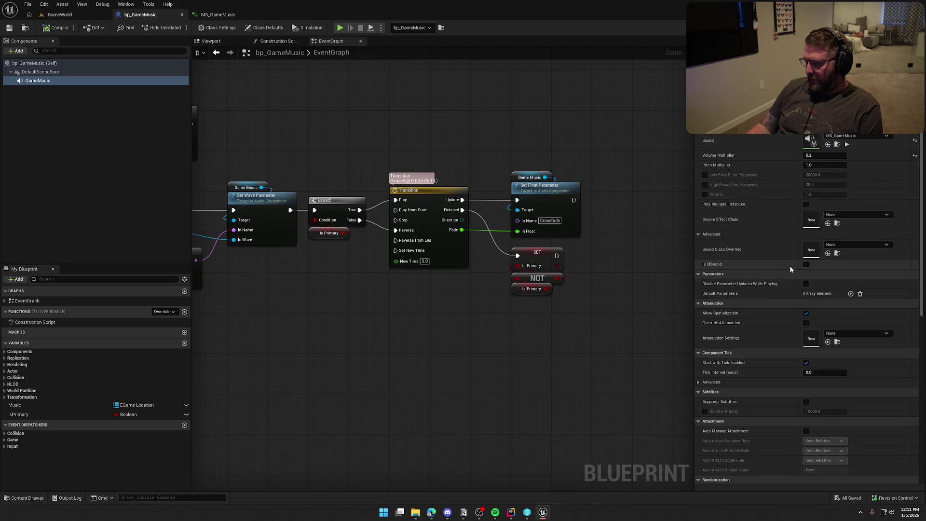
{"action": "scroll", "coordinate": [758, 277], "scroll_direction": "down", "scroll_amount": 2}
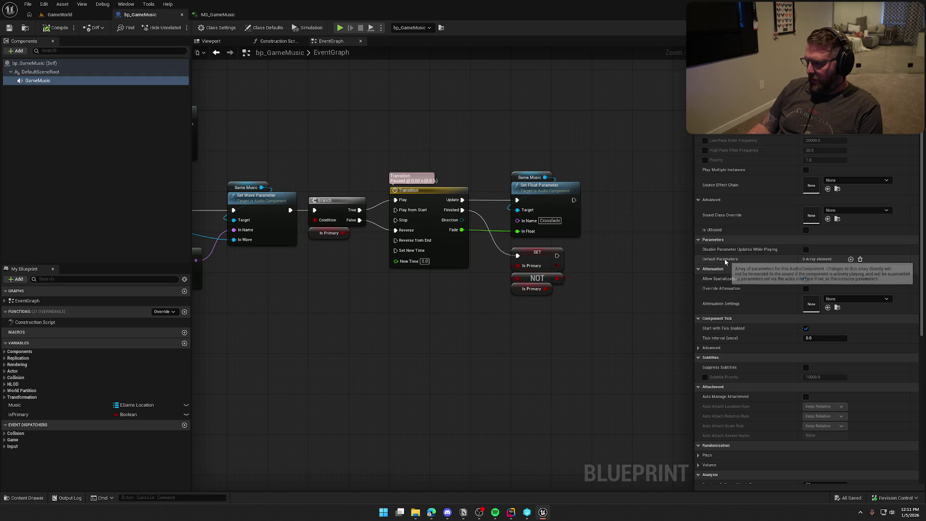
{"action": "left_click", "coordinate": [851, 260]}
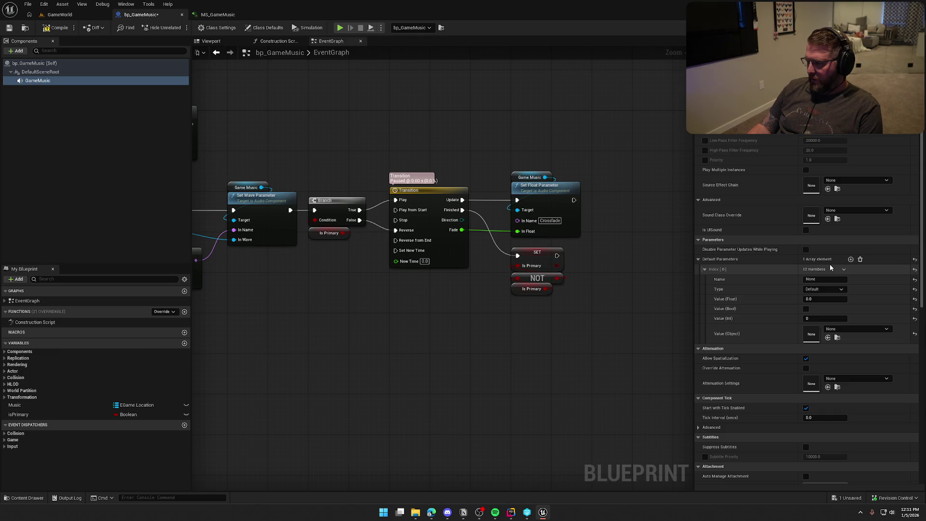
{"action": "left_click", "coordinate": [860, 259]}
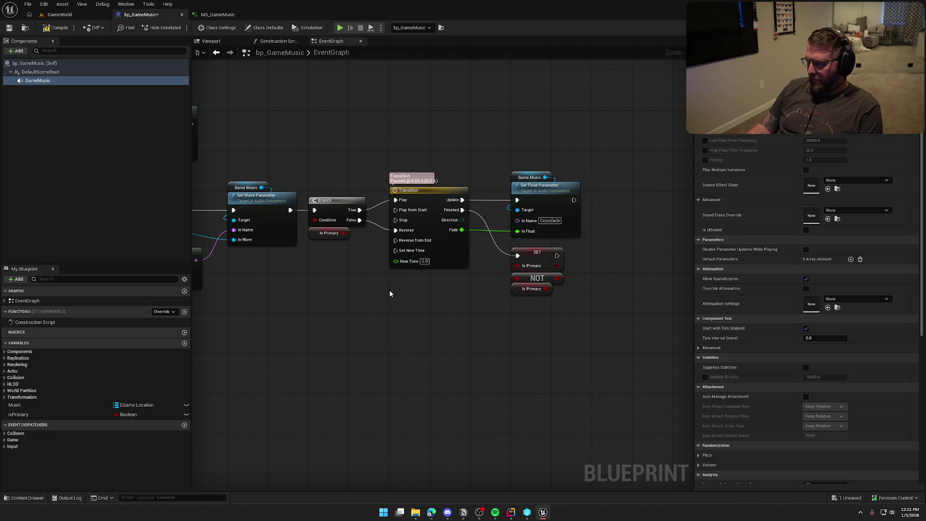
- Look over the transition nodes and show the Music variable's zone-to-track defaults
{"action": "left_click_drag", "start_coordinate": [390, 291], "coordinate": [585, 304]}
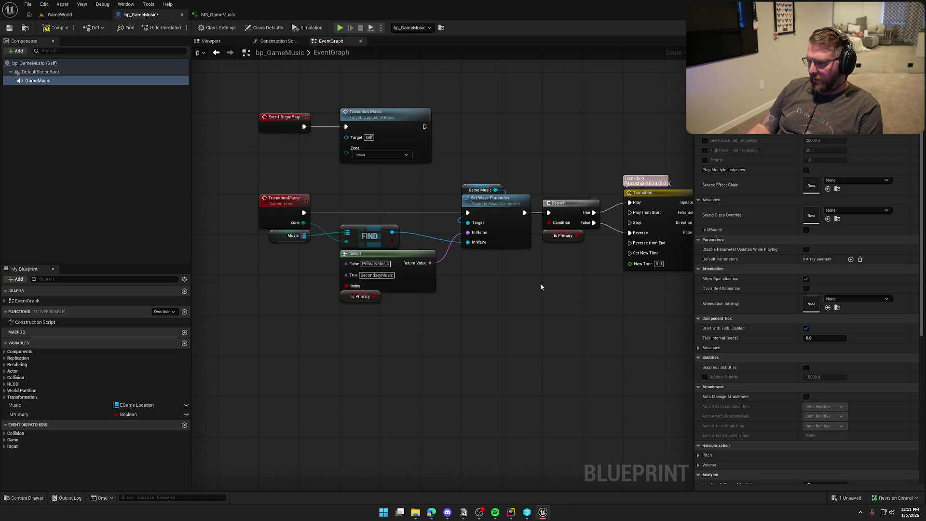
{"action": "left_click_drag", "start_coordinate": [540, 287], "coordinate": [444, 307]}
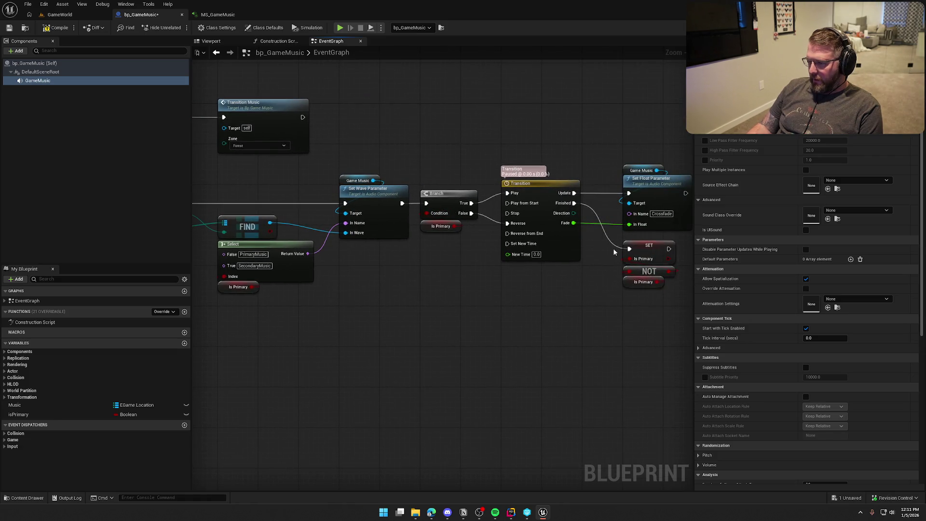
{"action": "left_click_drag", "start_coordinate": [614, 252], "coordinate": [469, 242]}
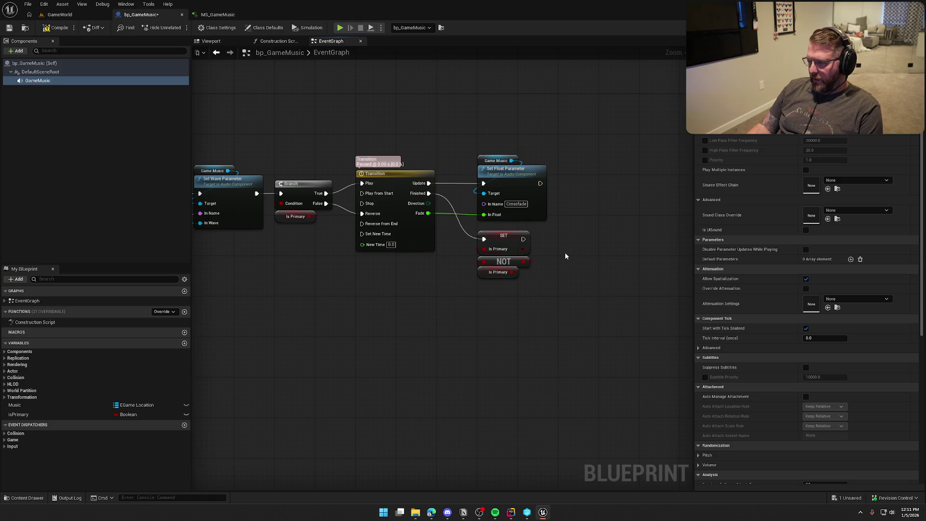
{"action": "left_click_drag", "start_coordinate": [565, 256], "coordinate": [608, 258]}
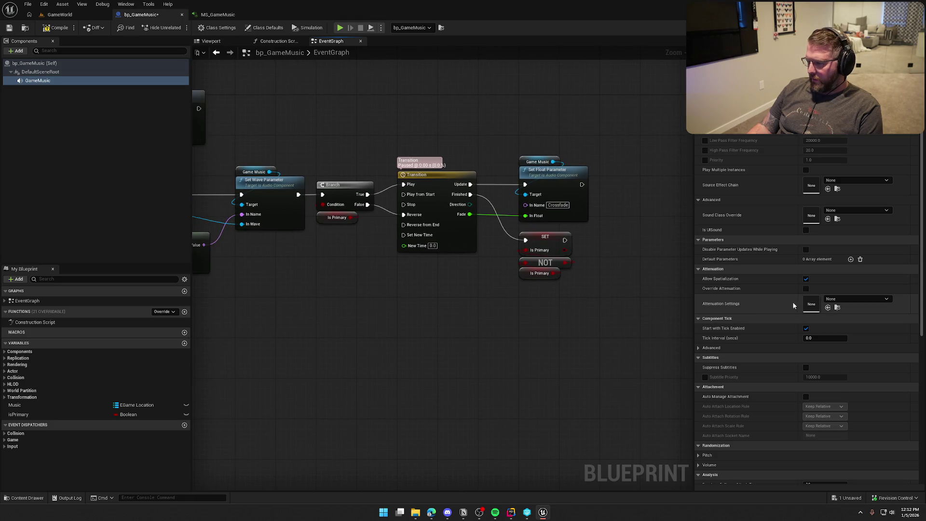
{"action": "scroll", "coordinate": [778, 352], "scroll_direction": "down", "scroll_amount": 8}
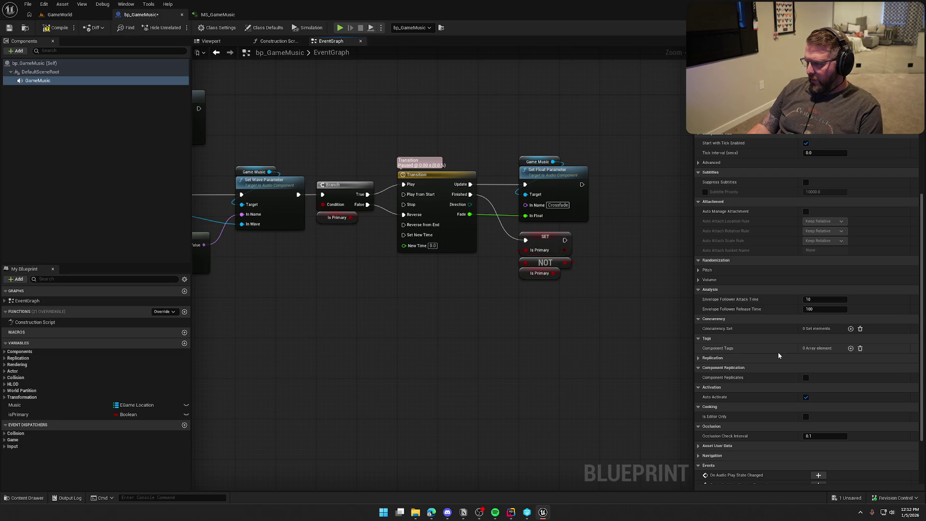
{"action": "scroll", "coordinate": [771, 354], "scroll_direction": "down", "scroll_amount": 3}
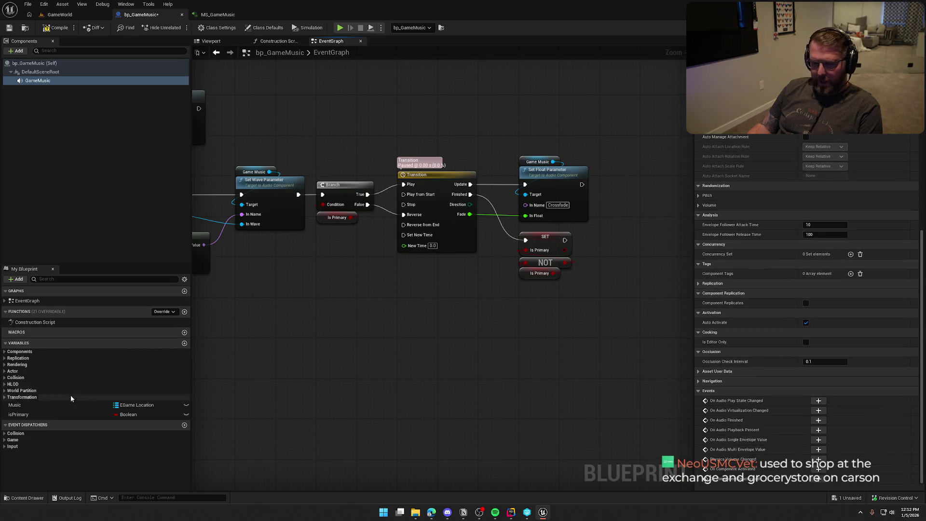
{"action": "left_click", "coordinate": [61, 404]}
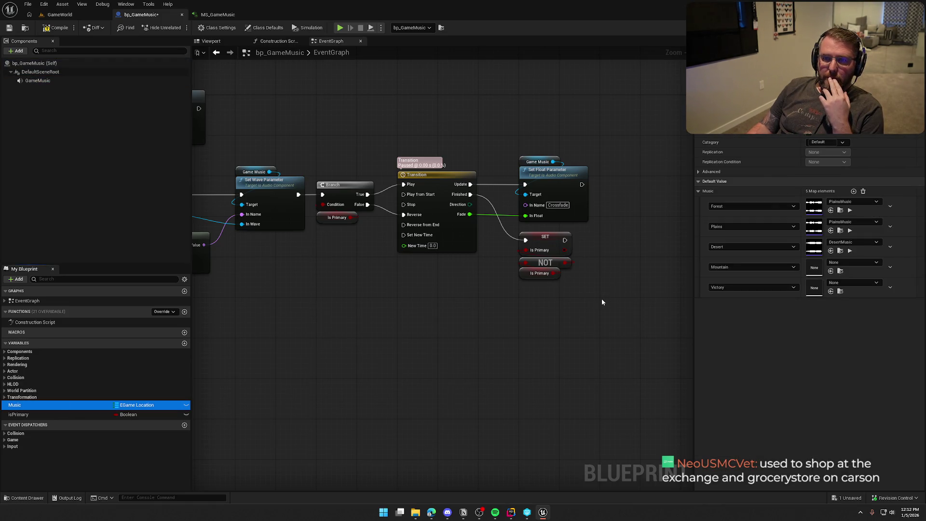
- Set PlainsMusic's Virtualization Mode to Play when Silent and save it
{"action": "left_click", "coordinate": [840, 231]}
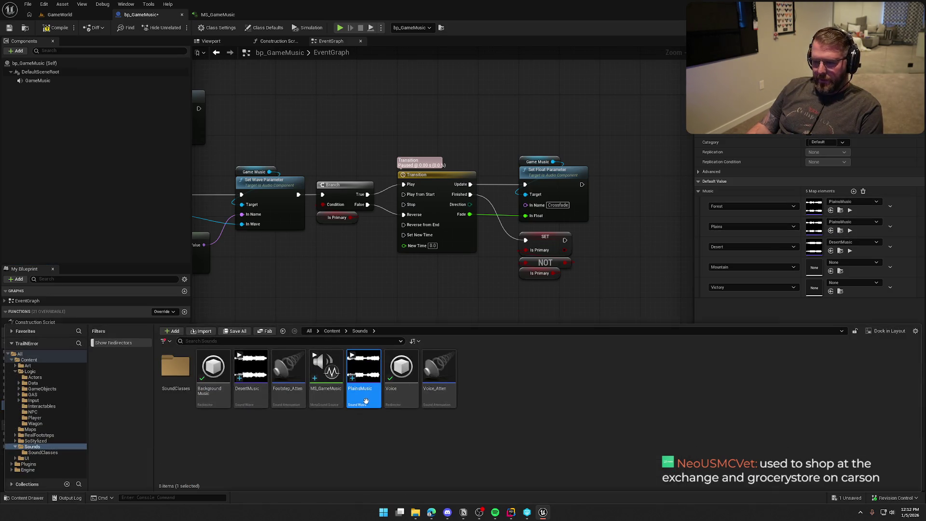
{"action": "double_click", "coordinate": [378, 394]}
{"action": "mouse_move", "coordinate": [391, 116]}
{"action": "left_mouse_down"}
{"action": "mouse_move", "coordinate": [299, 80]}
{"action": "mouse_move", "coordinate": [275, 45]}
{"action": "left_mouse_up"}
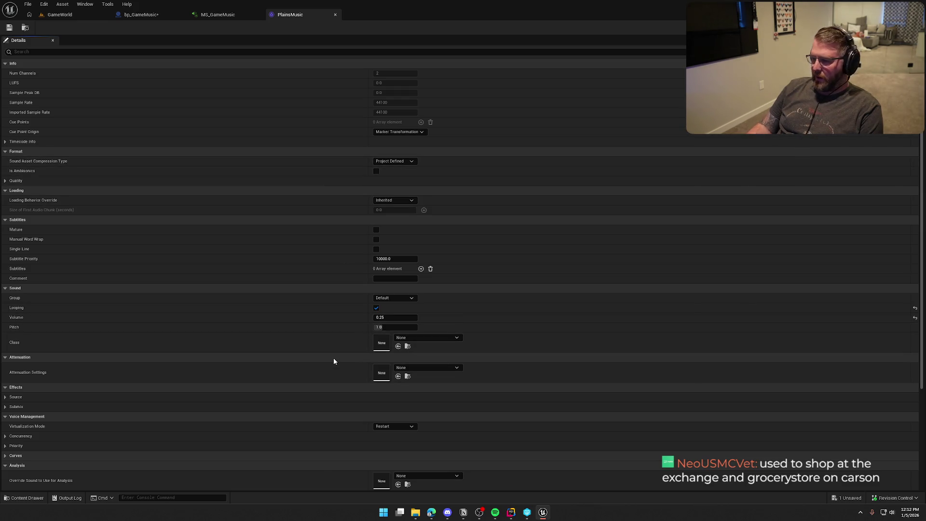
{"action": "scroll", "coordinate": [301, 344], "scroll_direction": "down", "scroll_amount": 5}
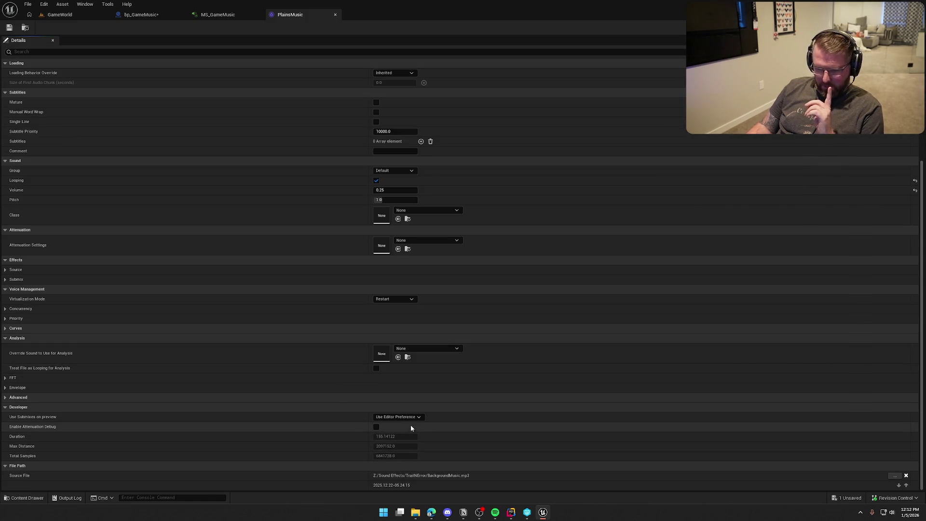
{"action": "left_click", "coordinate": [408, 417]}
{"action": "left_click", "coordinate": [408, 419]}
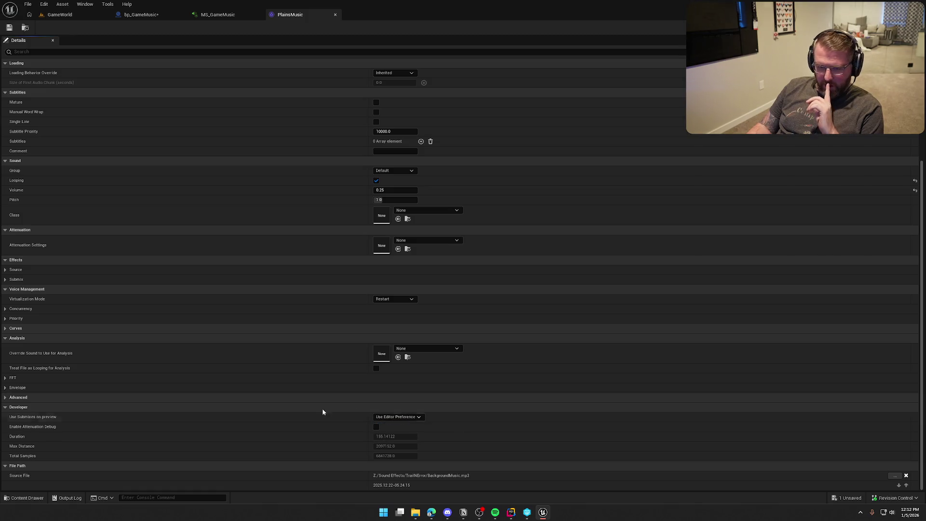
{"action": "left_click", "coordinate": [5, 279]}
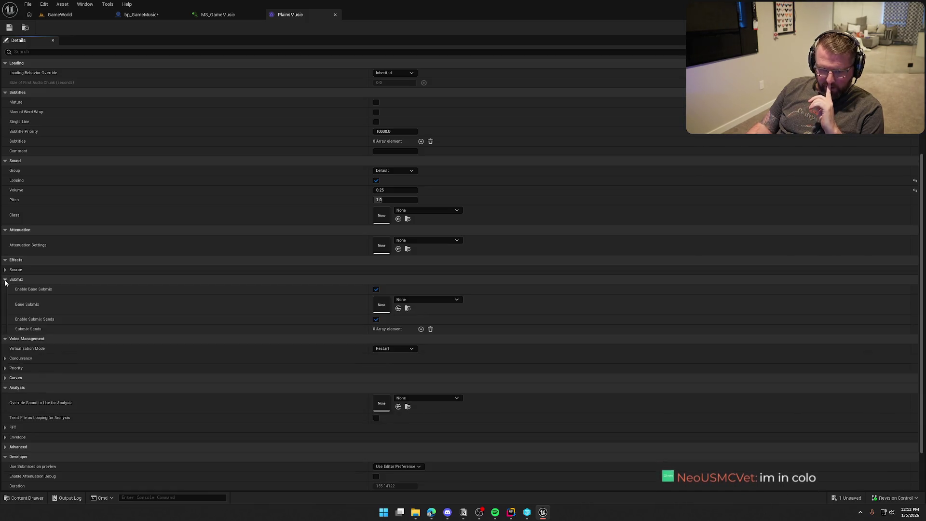
{"action": "left_click", "coordinate": [5, 280]}
{"action": "left_click", "coordinate": [393, 299]}
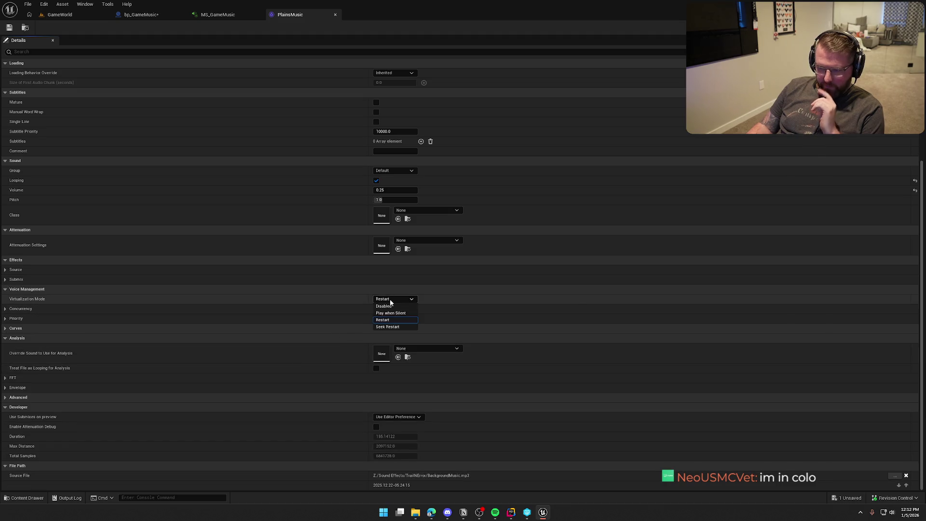
{"action": "left_click", "coordinate": [391, 313]}
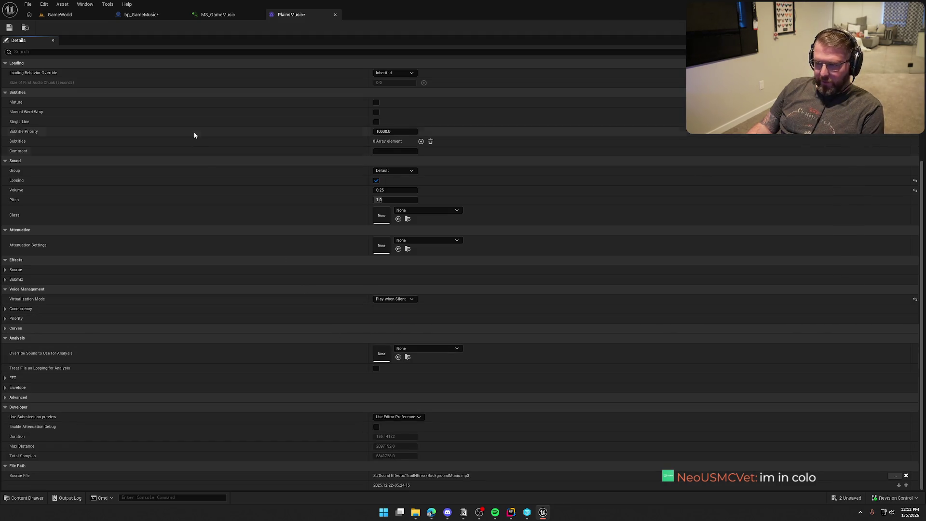
{"action": "key", "text": "ctrl+s"}
- Set DesertMusic's Virtualization Mode to Play when Silent as well
{"action": "key", "text": "ctrl+space"}
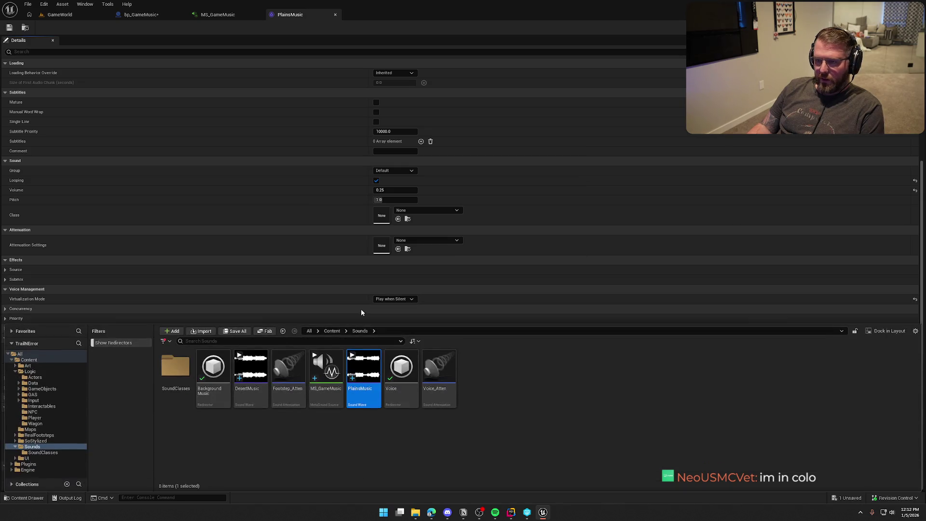
{"action": "left_click", "coordinate": [247, 395]}
{"action": "double_click", "coordinate": [247, 394]}
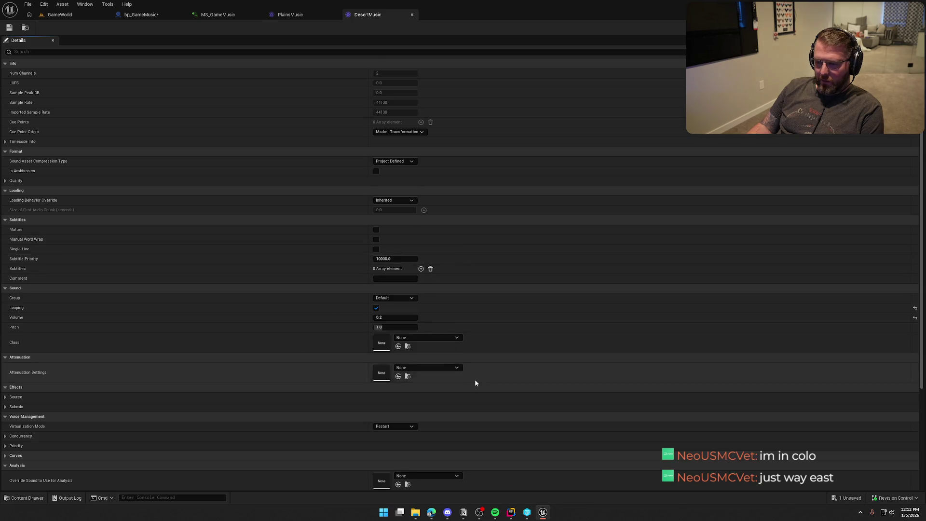
{"action": "scroll", "coordinate": [464, 381], "scroll_direction": "down", "scroll_amount": 2}
{"action": "left_click", "coordinate": [393, 391]}
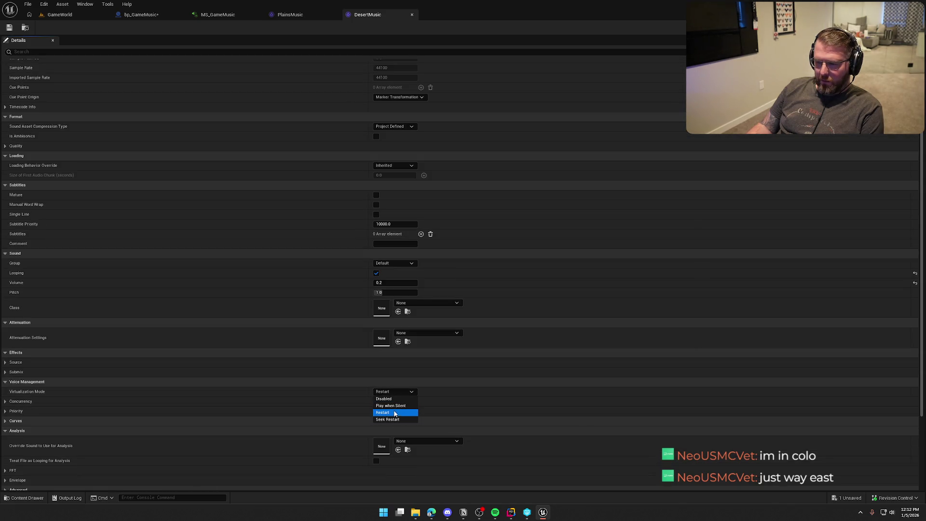
{"action": "left_click", "coordinate": [393, 406]}
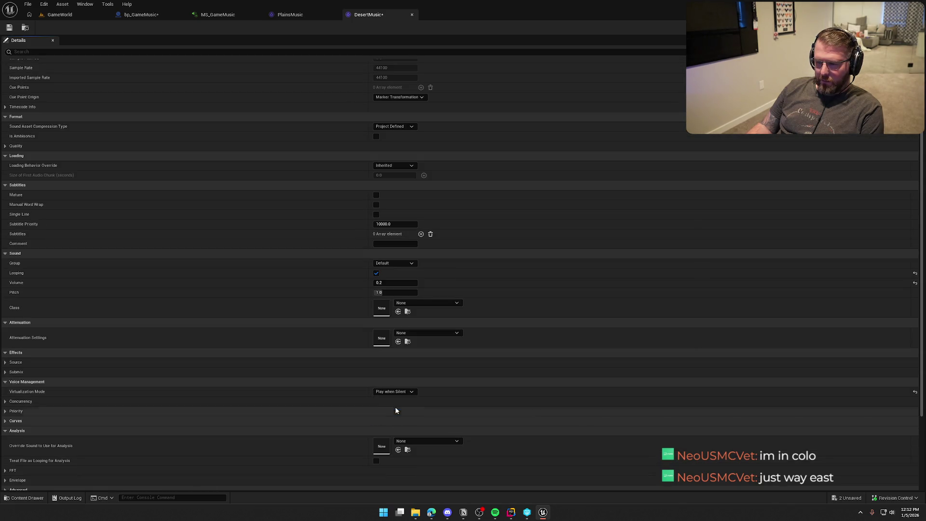
{"action": "left_click", "coordinate": [57, 18]}
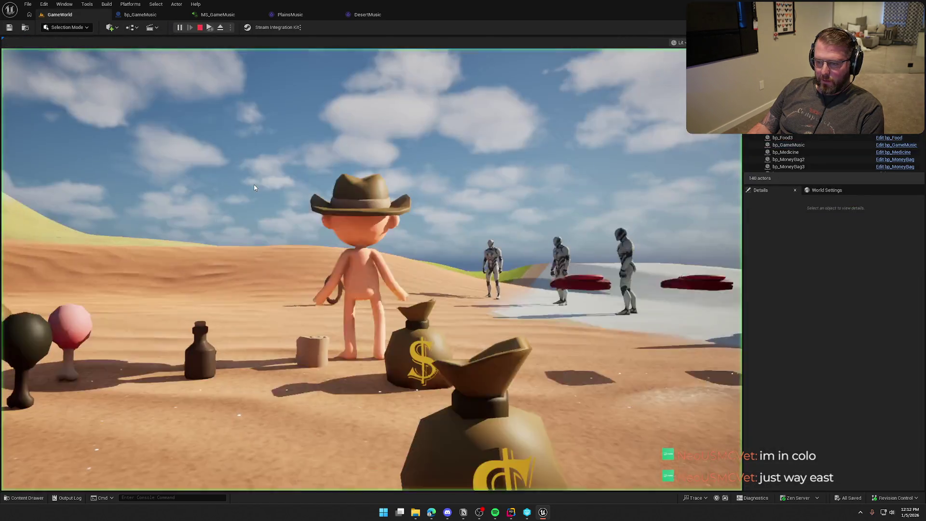
- Walk the character across the desert sand, then stop the play test
{"action": "left_click", "coordinate": [255, 188]}
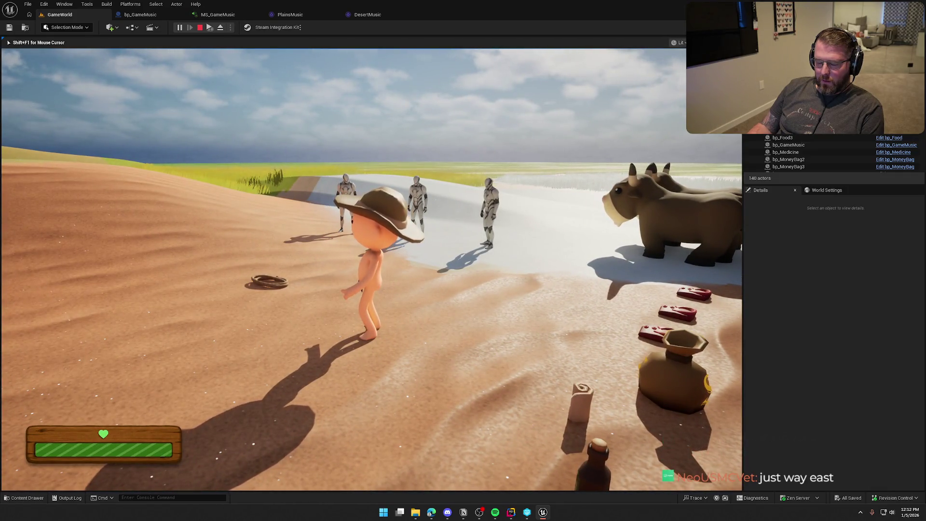
{"action": "key", "text": "e"}
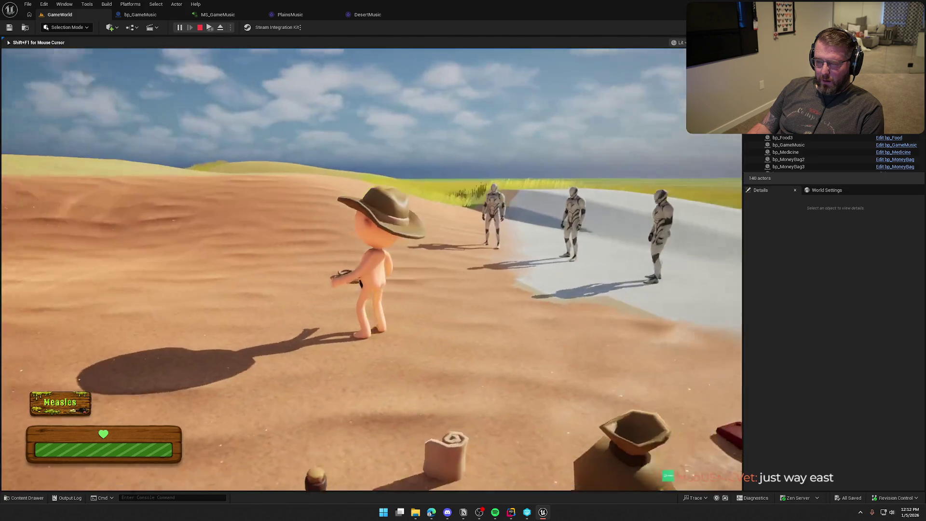
{"action": "key", "text": "Escape"}
- Frame the bp_GameMusic actor in the level and bring up its event graph
{"action": "left_click", "coordinate": [87, 17]}
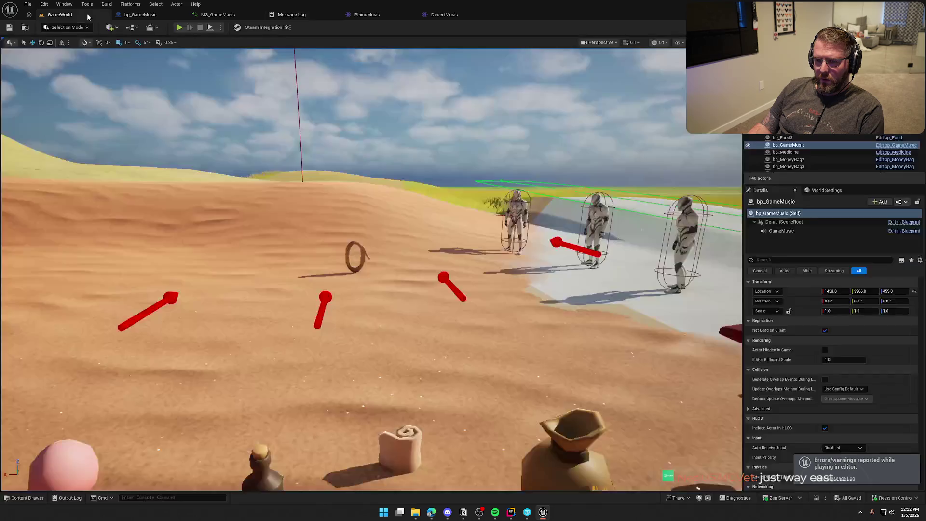
{"action": "key", "text": "f"}
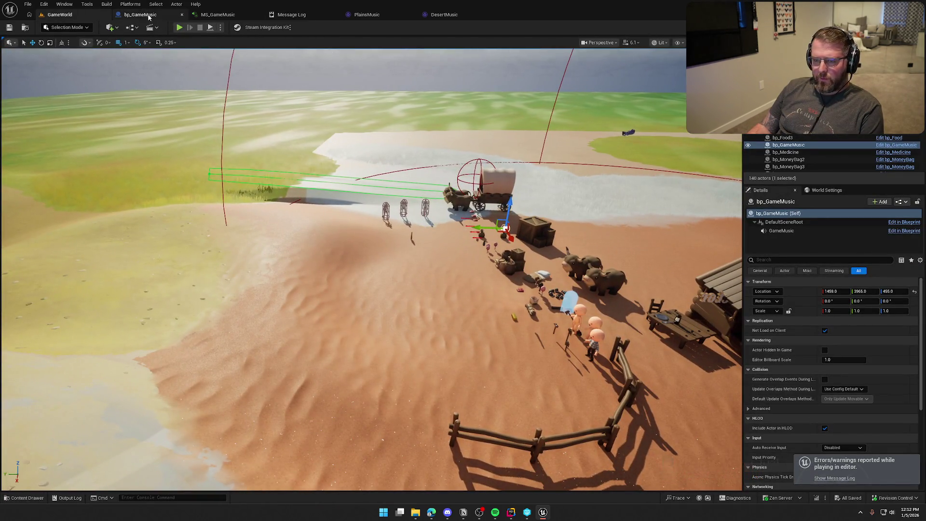
{"action": "left_click", "coordinate": [149, 17]}
{"action": "scroll", "coordinate": [445, 173], "scroll_direction": "down", "scroll_amount": 2}
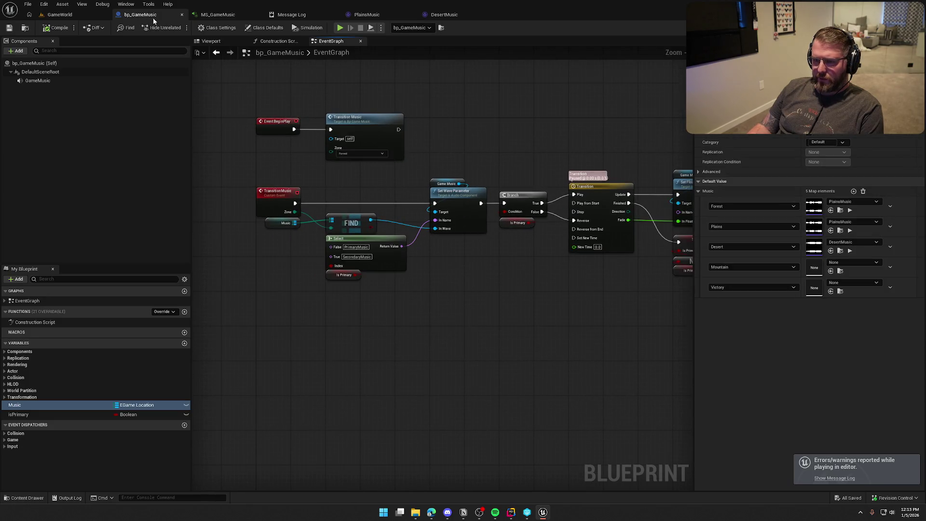
- Close bp_GameMusic and inspect the town sign Blueprint on the Doctor cabin
{"action": "left_click", "coordinate": [182, 14]}
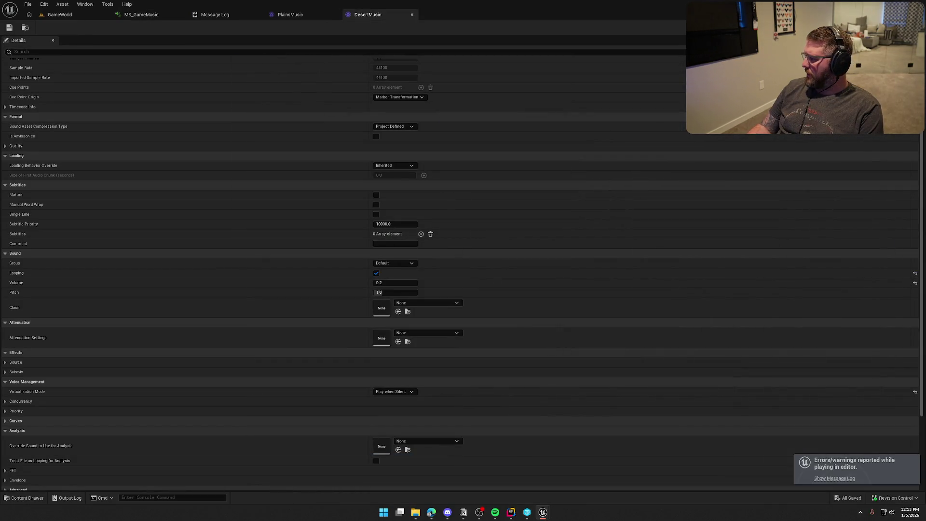
{"action": "left_click", "coordinate": [59, 14]}
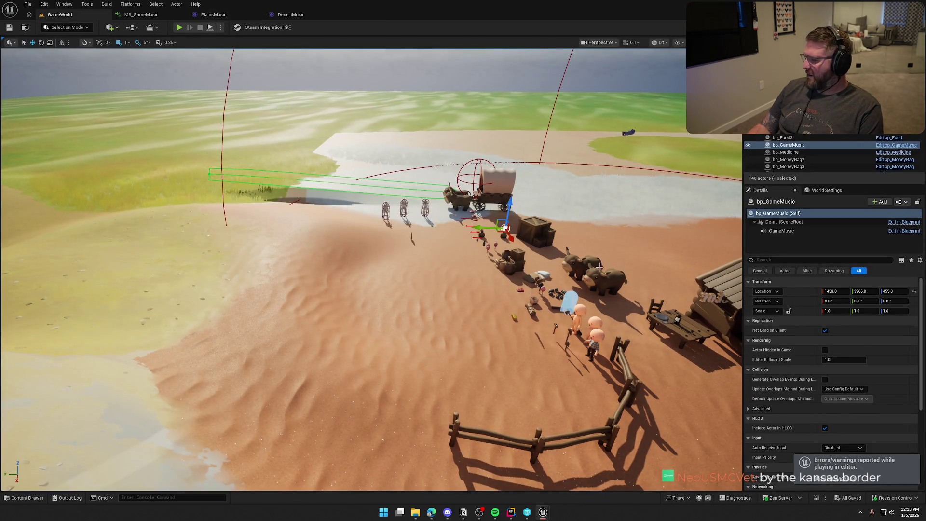
{"action": "left_click_drag", "start_coordinate": [599, 266], "coordinate": [493, 292]}
{"action": "left_click", "coordinate": [431, 259]}
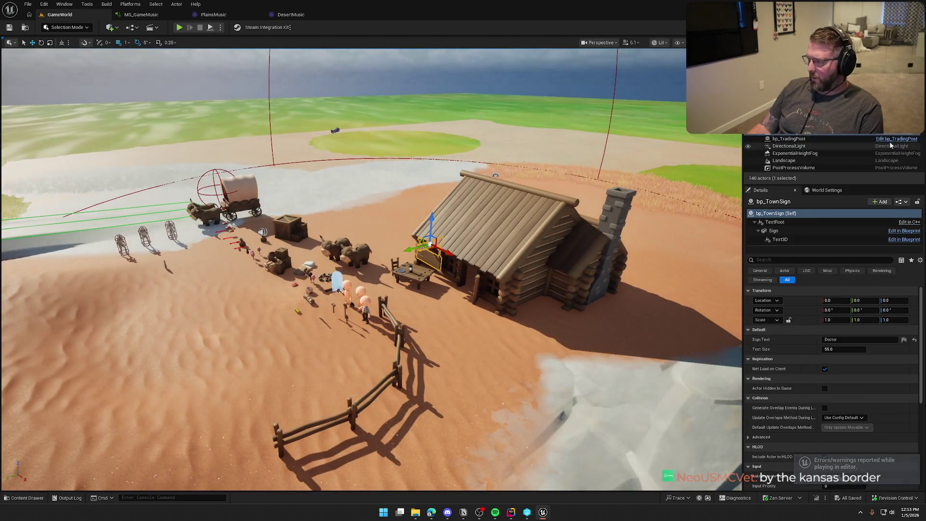
{"action": "key", "text": "ctrl+e"}
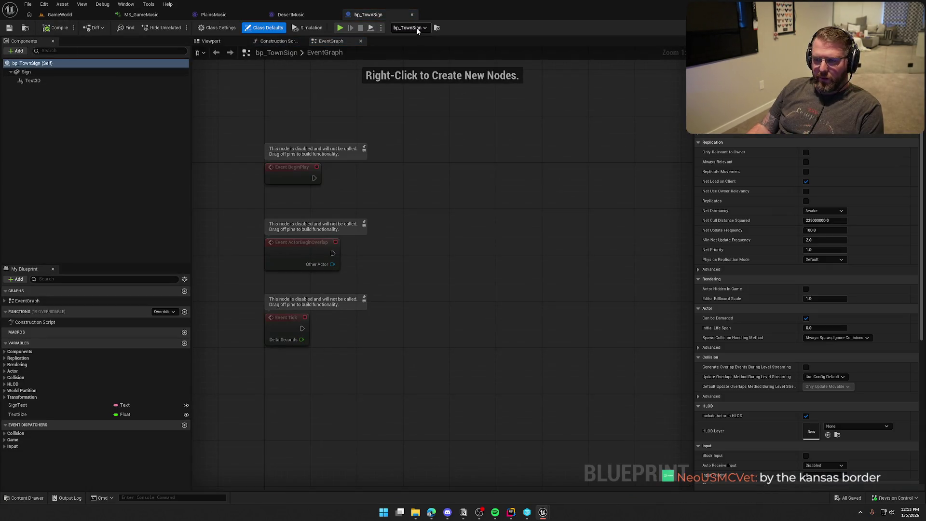
{"action": "left_click", "coordinate": [412, 14]}
{"action": "left_click", "coordinate": [72, 14]}
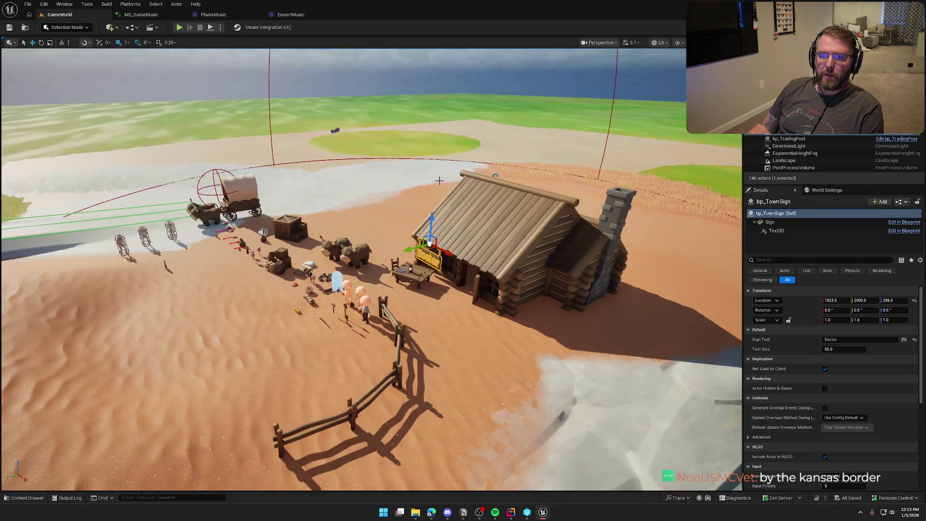
- Reframe the view of the desert town and start a new play test
{"action": "key", "text": "Left"}
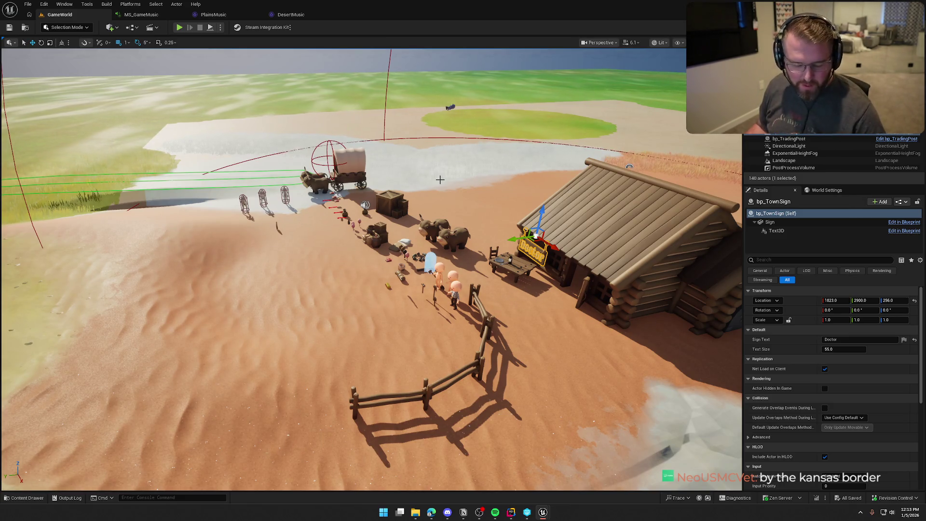
{"action": "left_click_drag", "start_coordinate": [440, 180], "coordinate": [440, 180]}
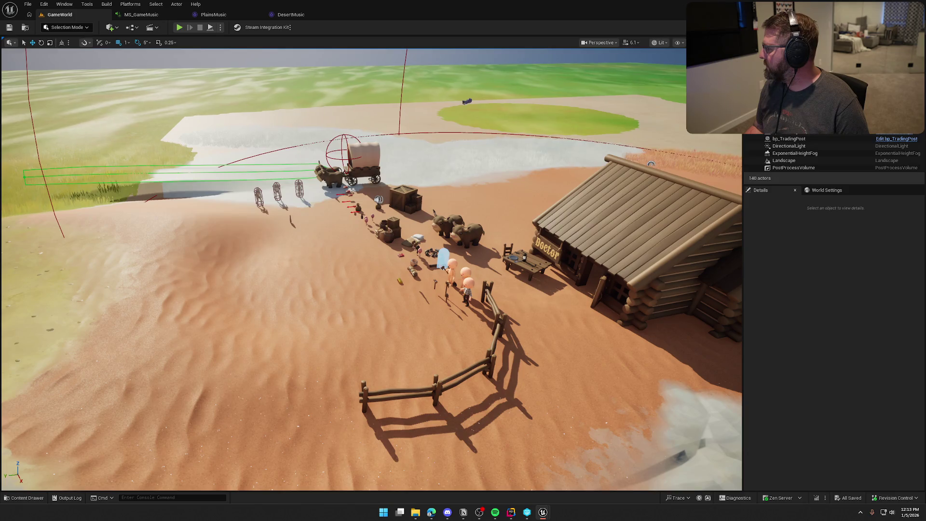
{"action": "left_click", "coordinate": [179, 27]}
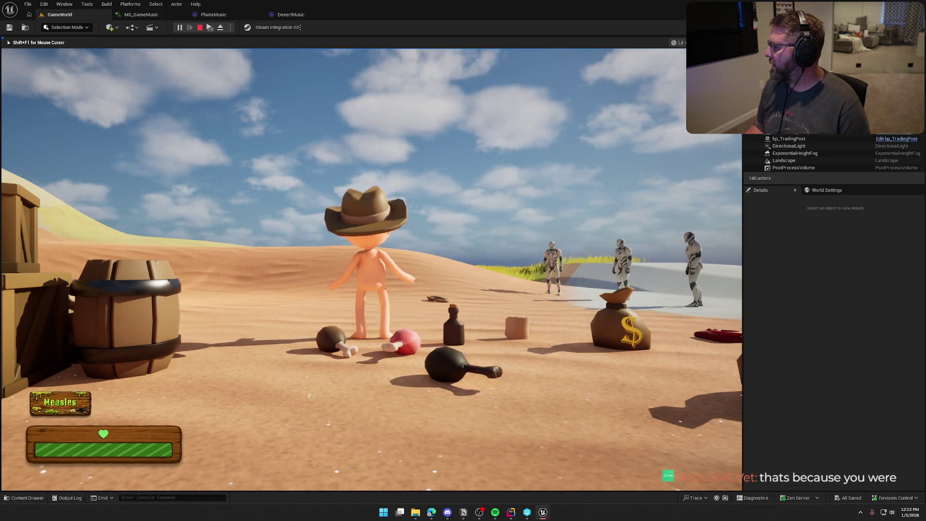
- Stop the play test, nudge MS_GameMusic's Crossfade input node, and return to bp_GameMusic
{"action": "key", "text": "Escape"}
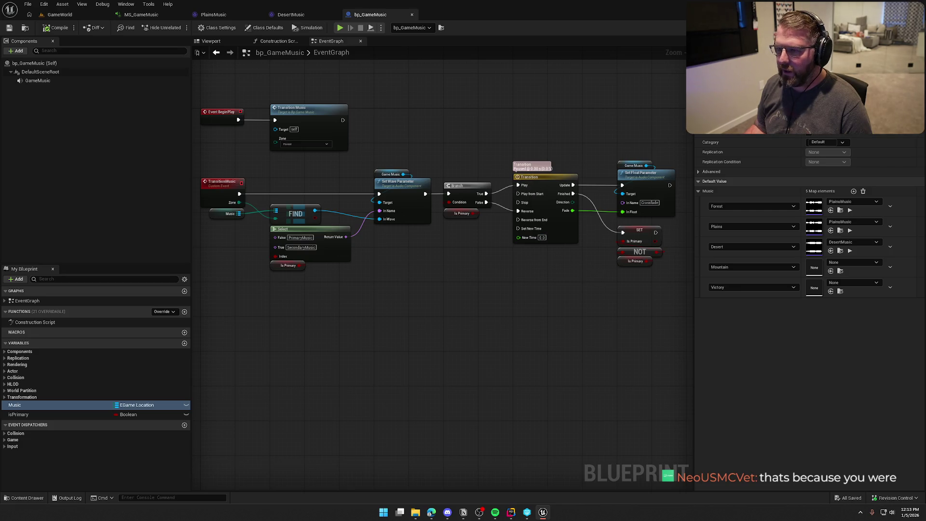
{"action": "left_click", "coordinate": [142, 14]}
{"action": "left_click_drag", "start_coordinate": [587, 167], "coordinate": [589, 167]}
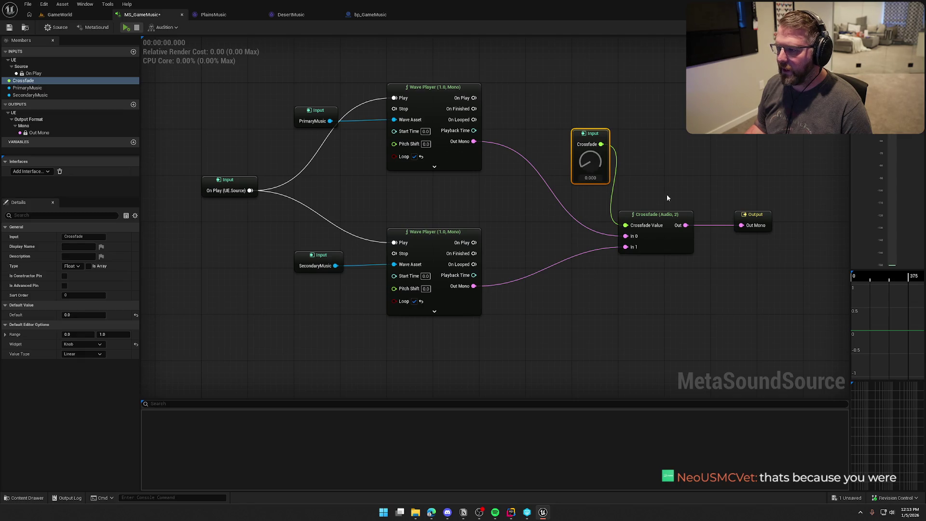
{"action": "left_click", "coordinate": [392, 15]}
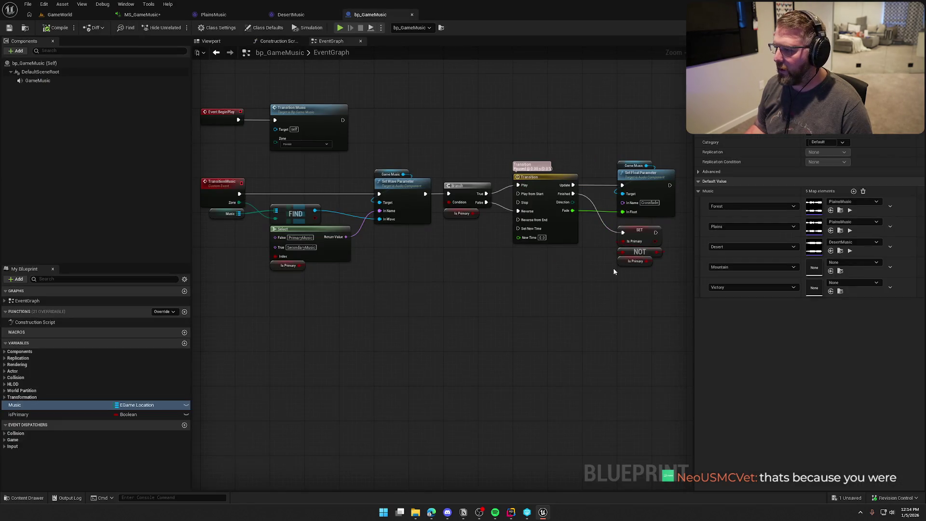
- Uncheck Allow Spatialization on the GameMusic component and expand its advanced Component Tick settings
{"action": "left_click", "coordinate": [21, 80]}
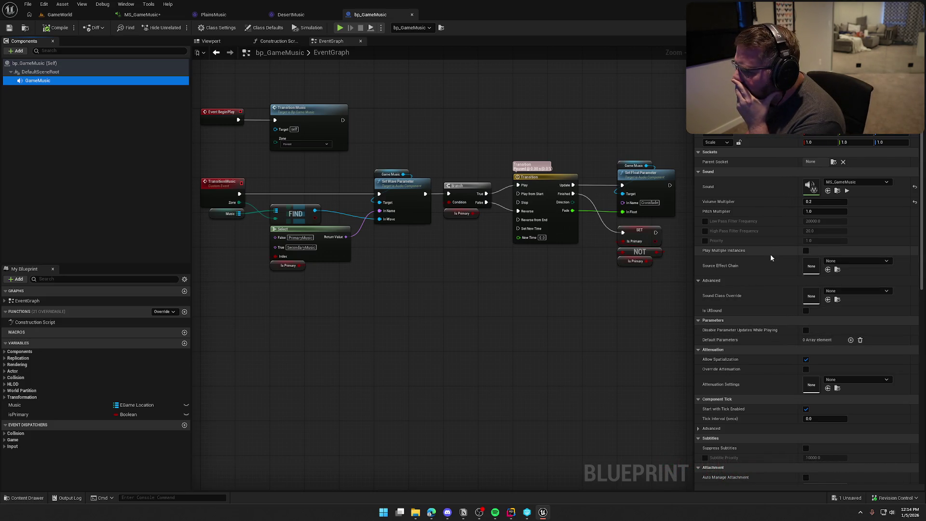
{"action": "scroll", "coordinate": [765, 295], "scroll_direction": "down", "scroll_amount": 3}
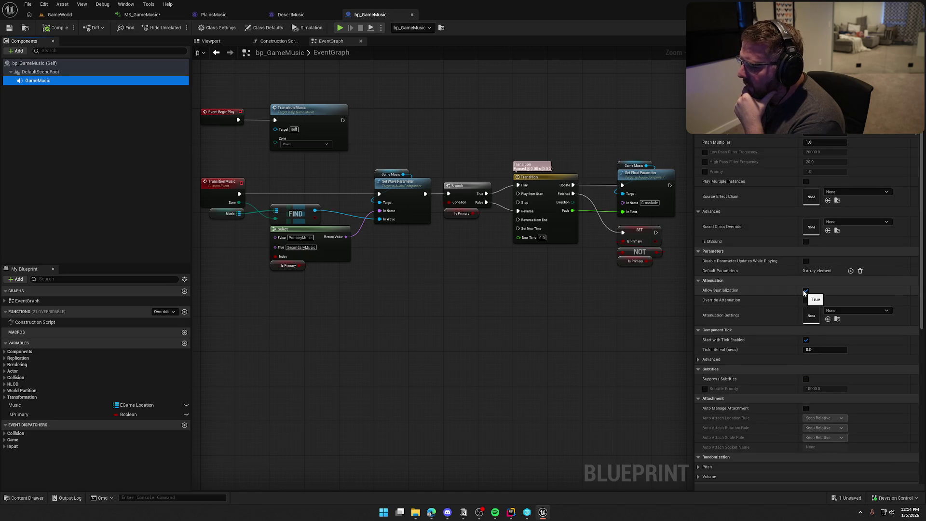
{"action": "left_click", "coordinate": [805, 290]}
{"action": "scroll", "coordinate": [769, 312], "scroll_direction": "down", "scroll_amount": 3}
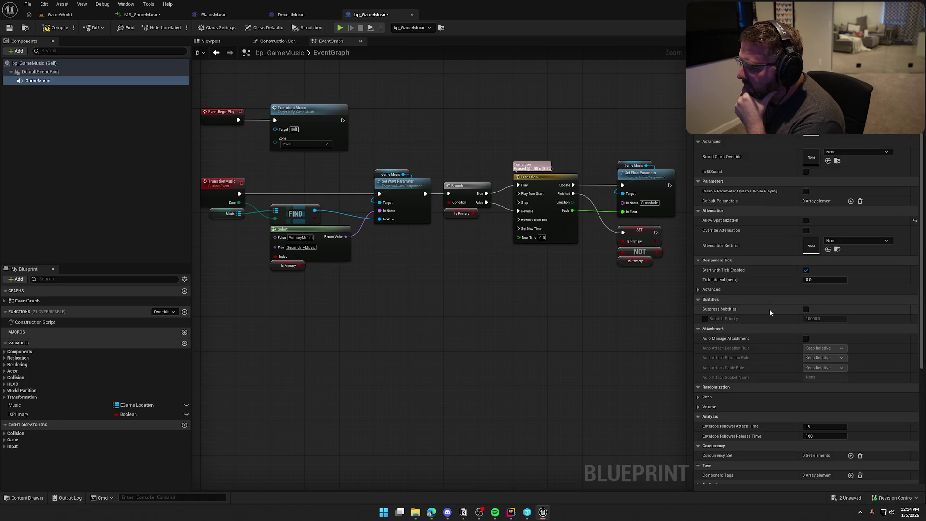
{"action": "left_click", "coordinate": [705, 255]}
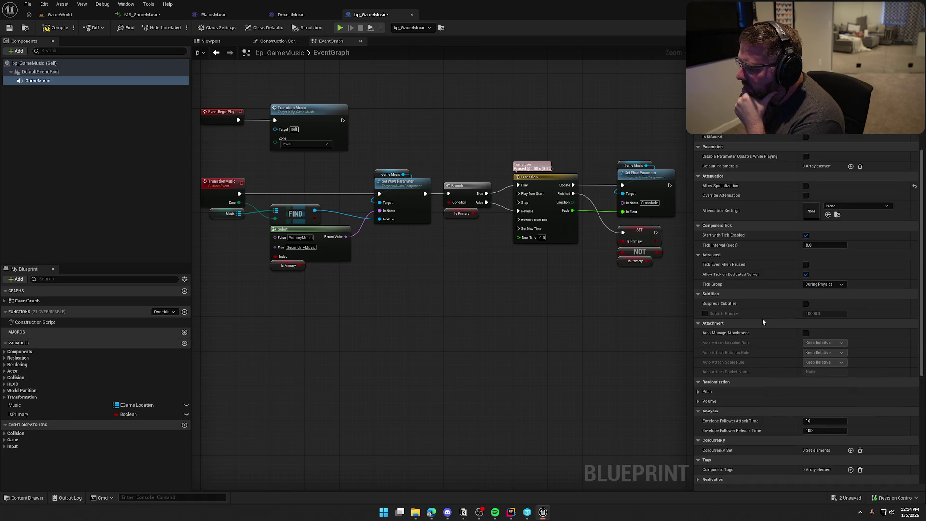
{"action": "scroll", "coordinate": [767, 321], "scroll_direction": "down", "scroll_amount": 2}
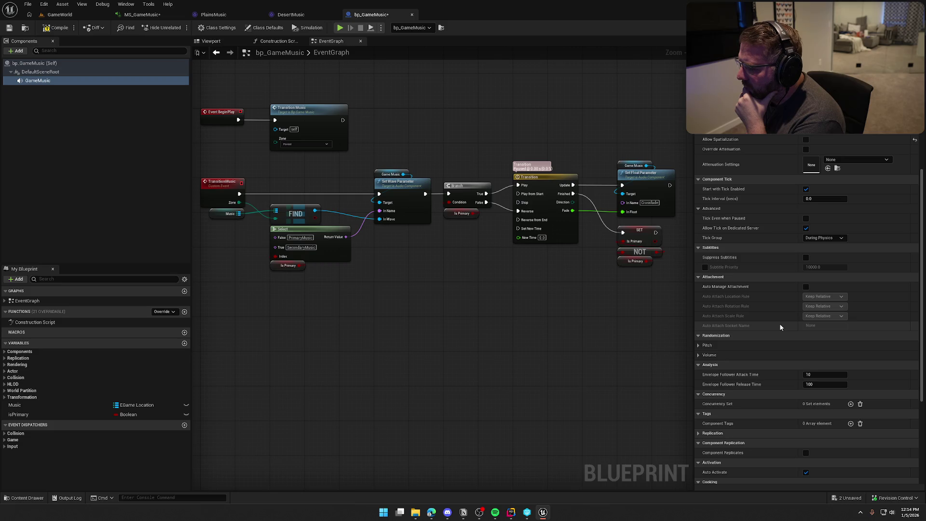
{"action": "scroll", "coordinate": [780, 324], "scroll_direction": "down", "scroll_amount": 3}
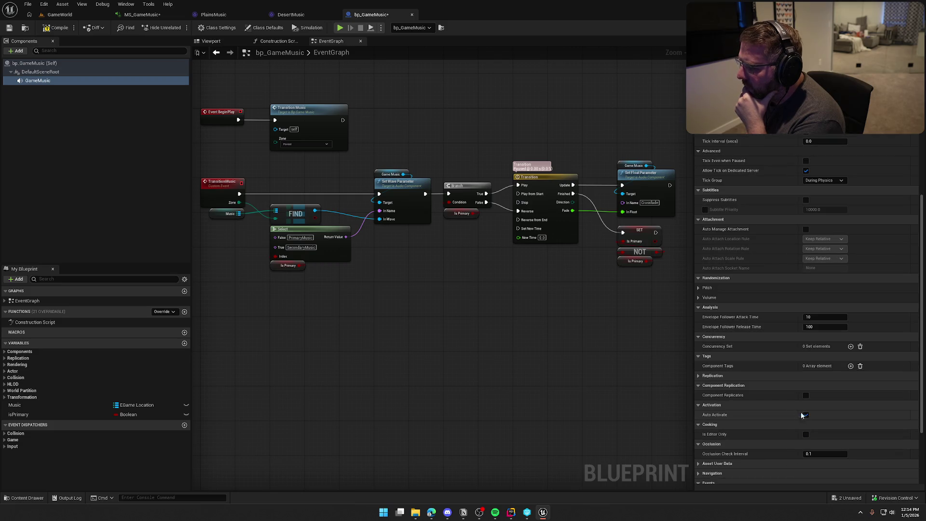
{"action": "scroll", "coordinate": [826, 402], "scroll_direction": "up", "scroll_amount": 10}
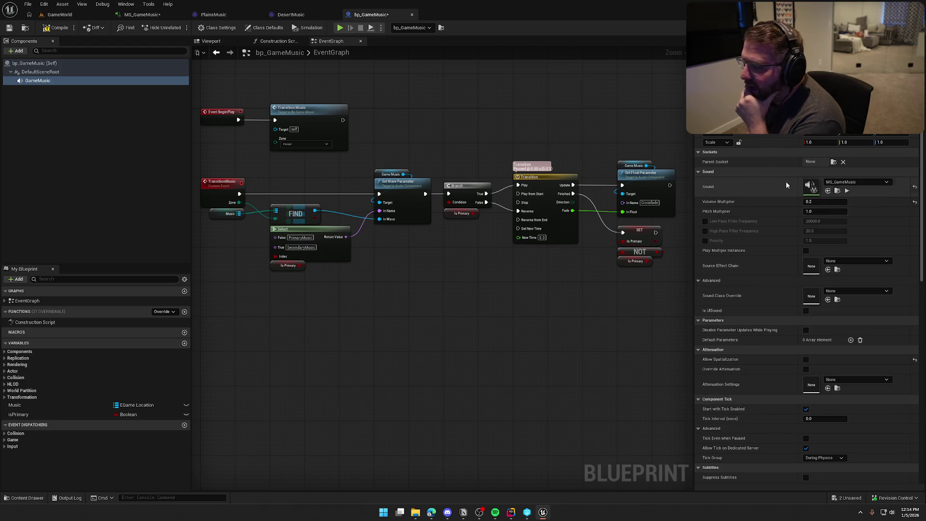
{"action": "left_click", "coordinate": [133, 15]}
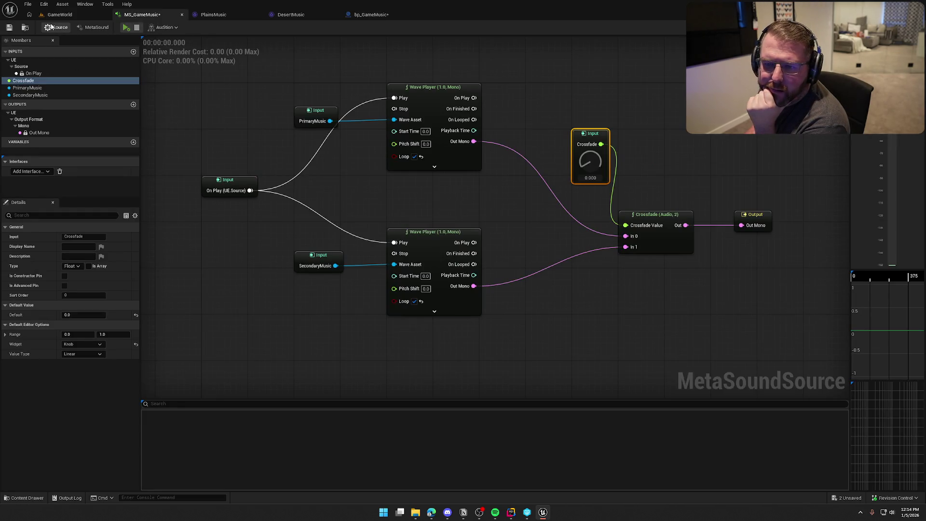
- Set the PrimaryMusic input's default wave to PlainsMusic
{"action": "left_click", "coordinate": [53, 27]}
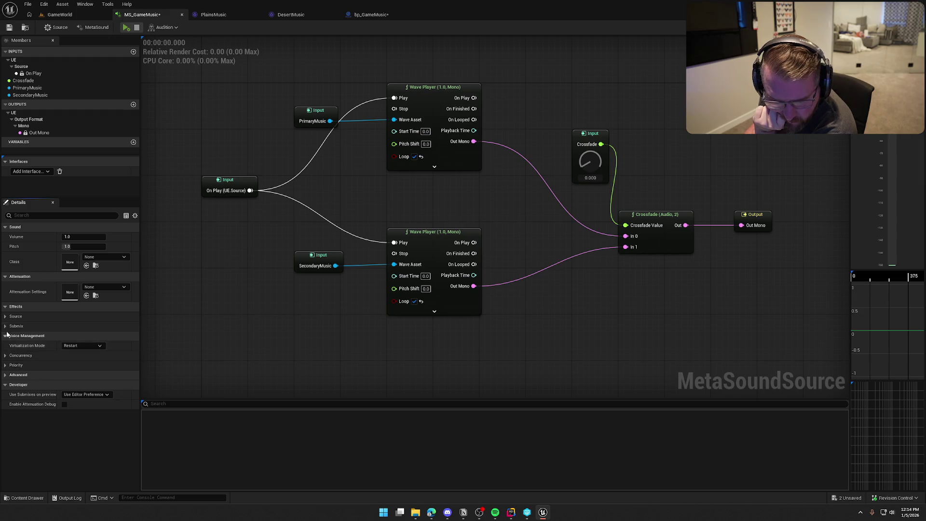
{"action": "left_click", "coordinate": [6, 317]}
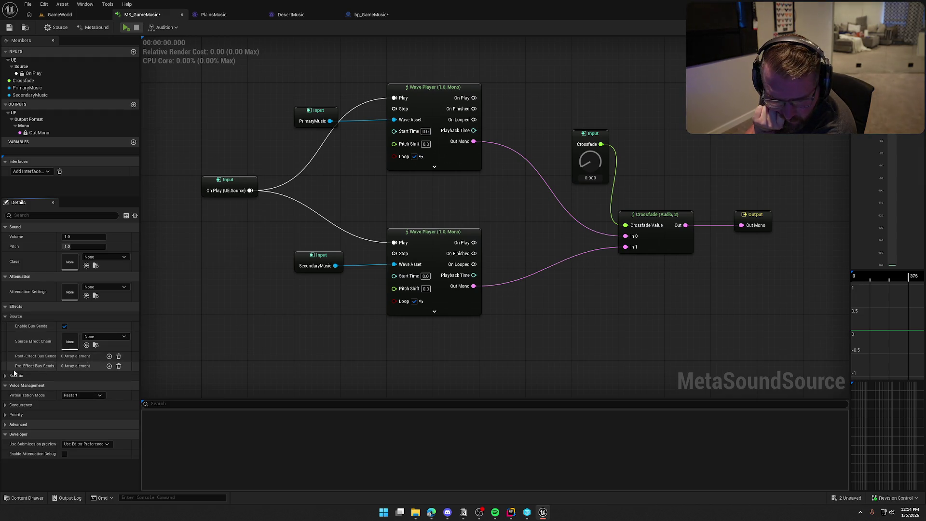
{"action": "left_click", "coordinate": [14, 374]}
{"action": "scroll", "coordinate": [37, 417], "scroll_direction": "down", "scroll_amount": 1}
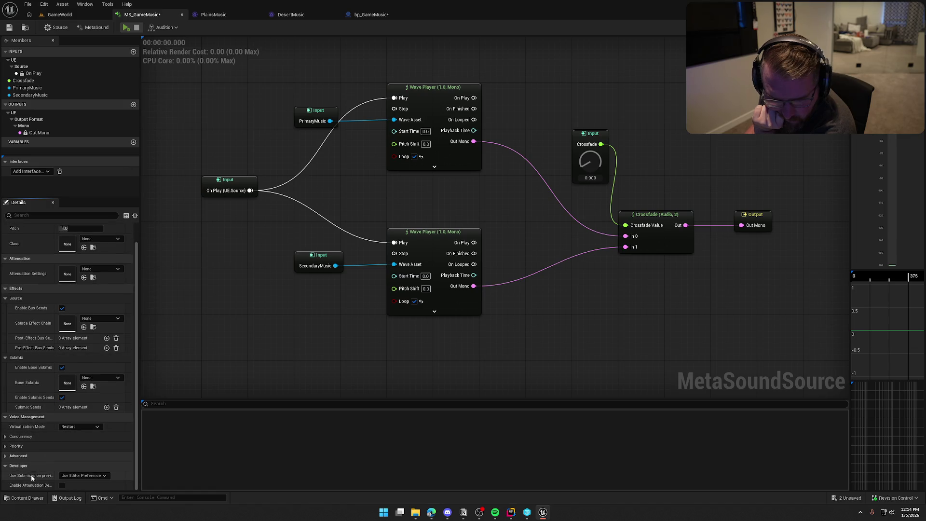
{"action": "left_click", "coordinate": [314, 118]}
{"action": "left_click", "coordinate": [5, 315]}
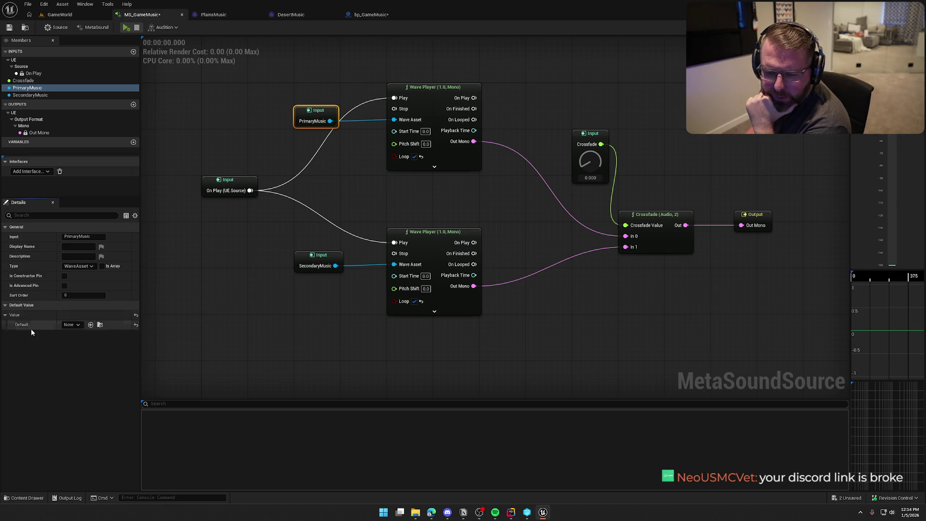
{"action": "left_click", "coordinate": [74, 325]}
{"action": "type", "text": "pla"}
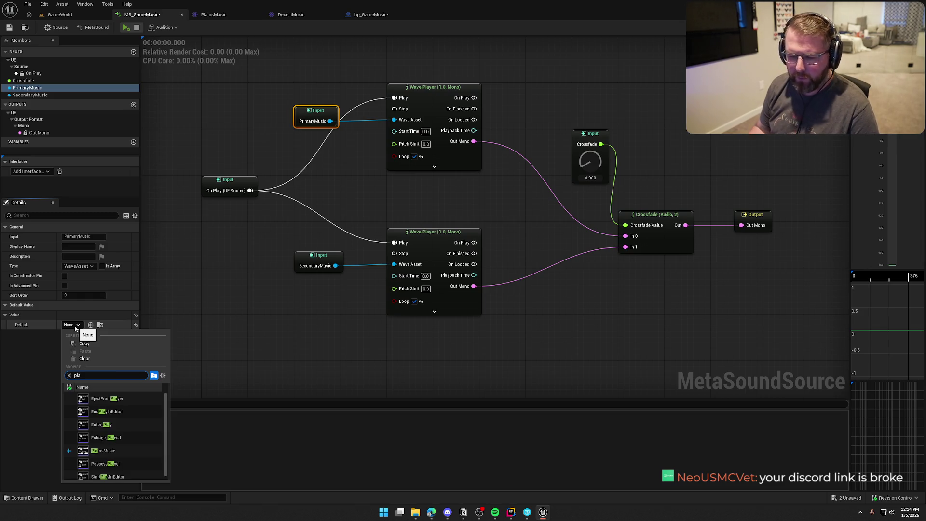
{"action": "left_click", "coordinate": [135, 454]}
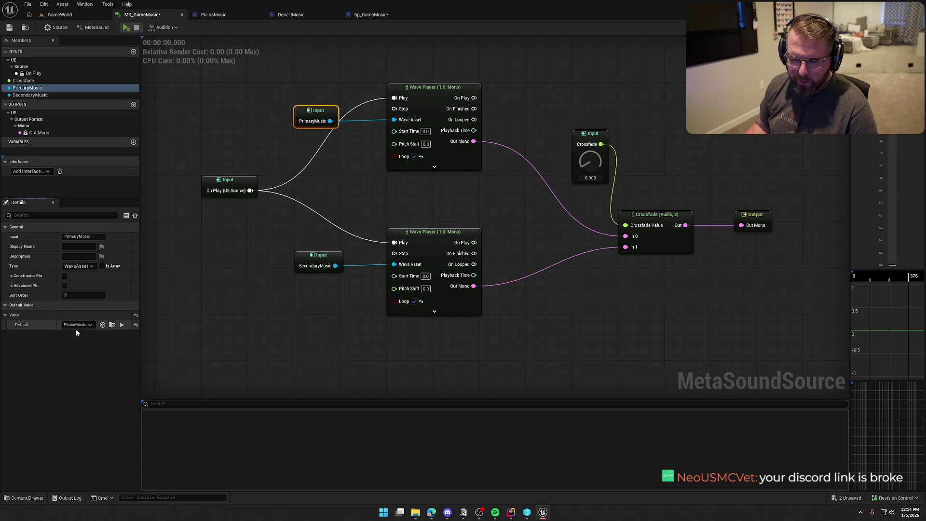
- Set the SecondaryMusic input's default wave to DesertMusic, searching 'des'
{"action": "left_click", "coordinate": [316, 256]}
{"action": "left_click", "coordinate": [74, 326]}
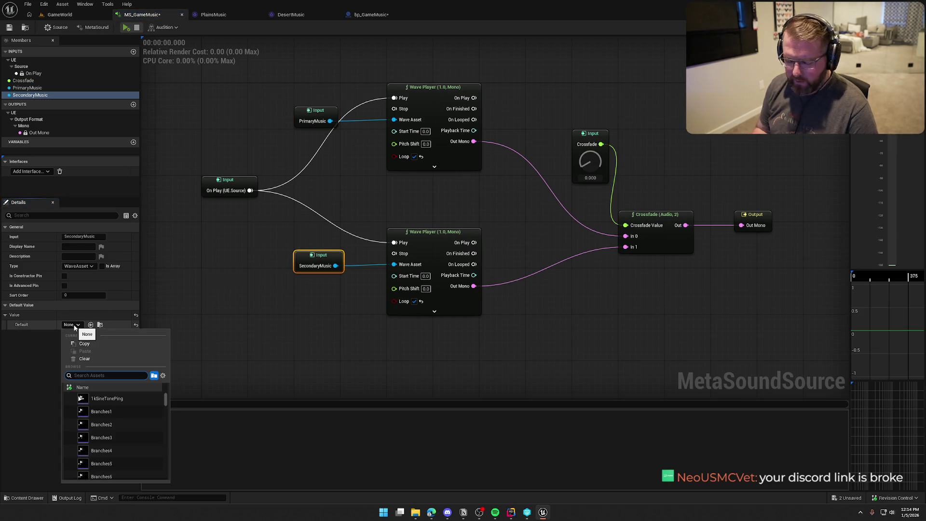
{"action": "type", "text": "des"}
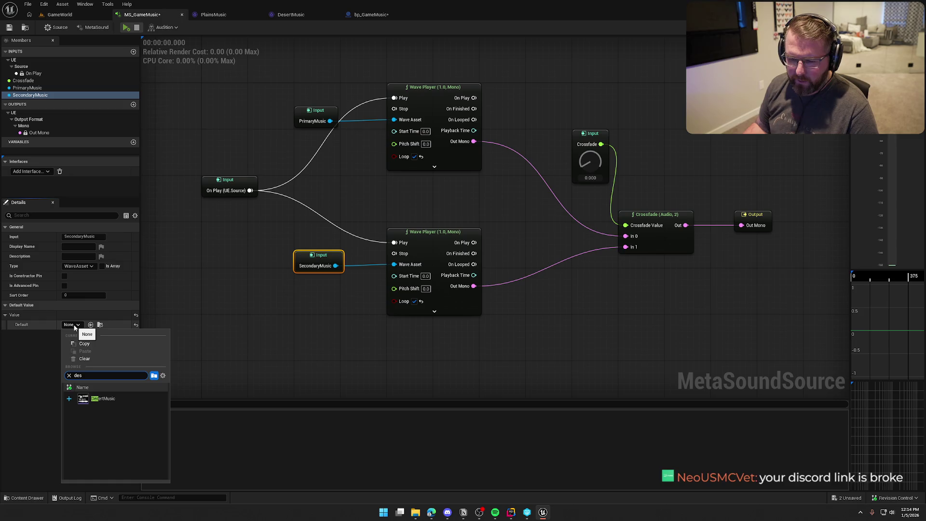
{"action": "left_click", "coordinate": [111, 400]}
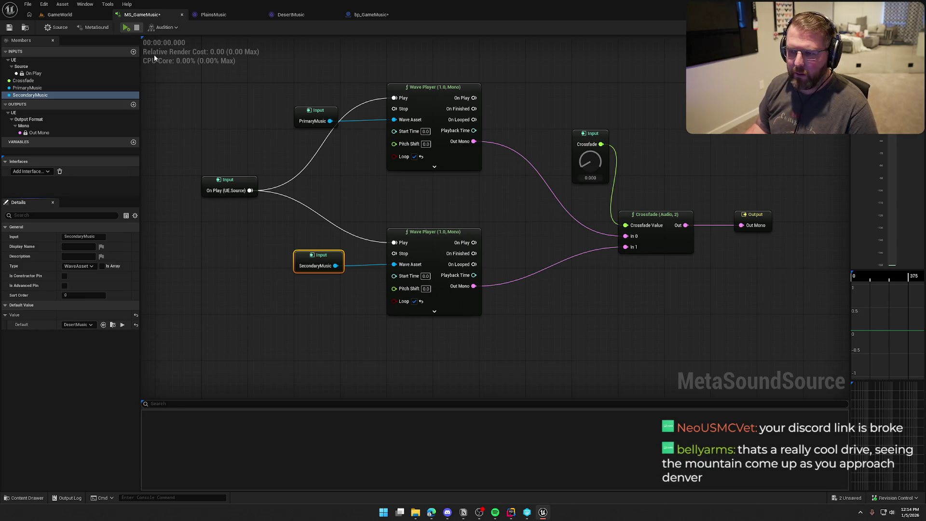
- Preview MS_GameMusic, turning the Crossfade knob to 1.0 to fade into DesertMusic, then replay it
{"action": "left_click", "coordinate": [126, 28]}
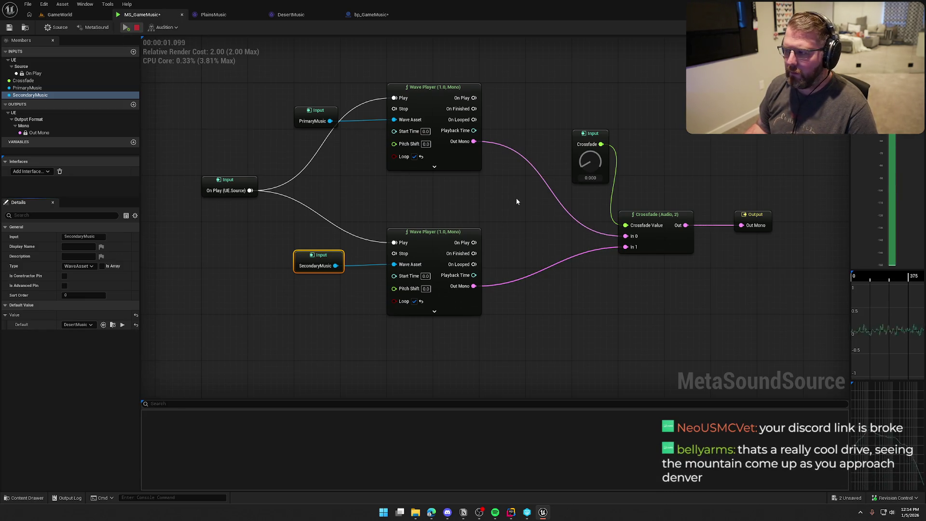
{"action": "left_click_drag", "start_coordinate": [590, 162], "coordinate": [593, 67]}
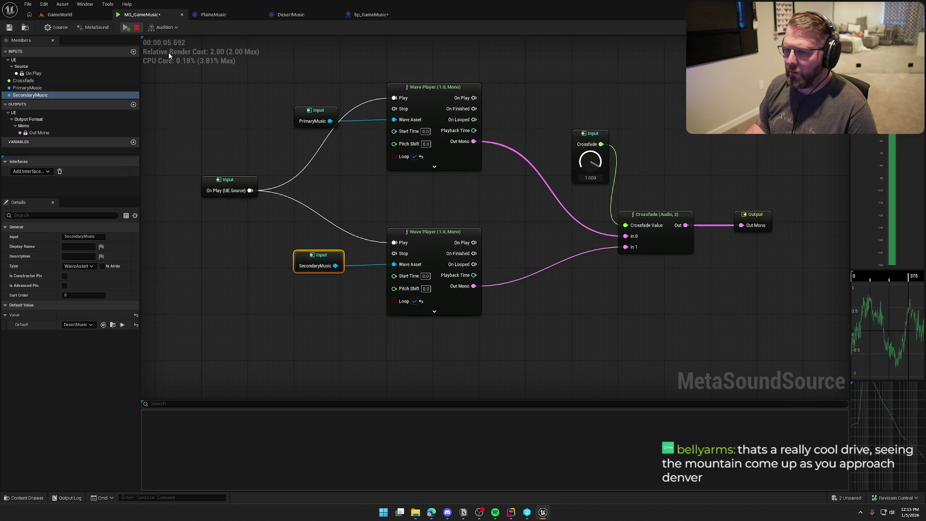
{"action": "left_click", "coordinate": [137, 27]}
{"action": "left_click", "coordinate": [535, 201]}
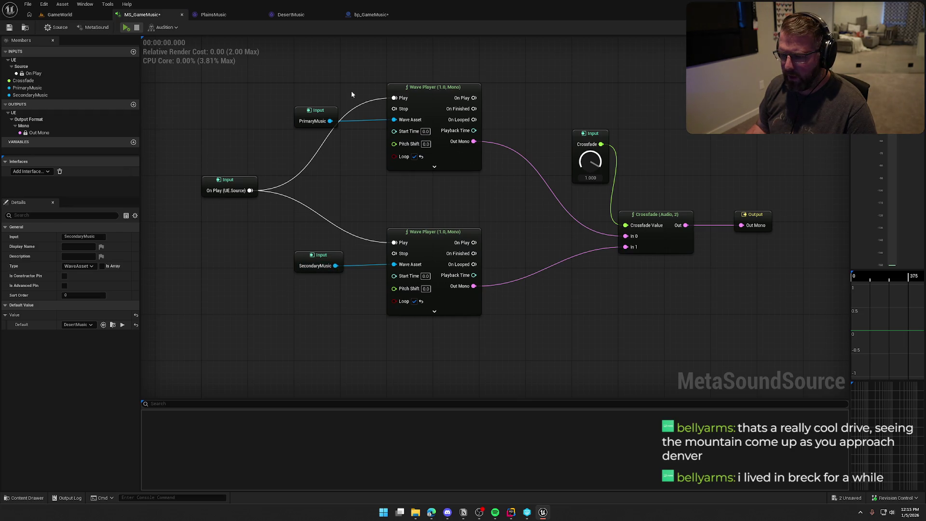
{"action": "left_click", "coordinate": [126, 28]}
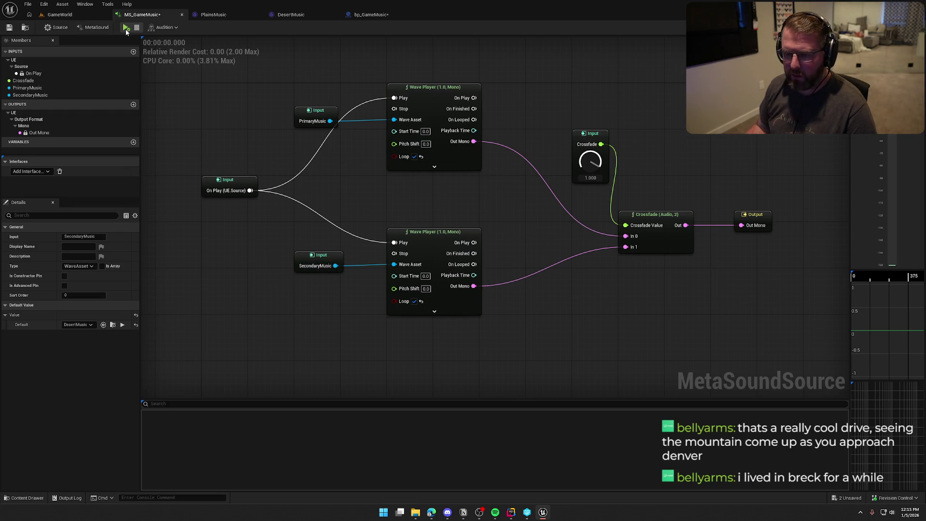
{"action": "left_click", "coordinate": [137, 28]}
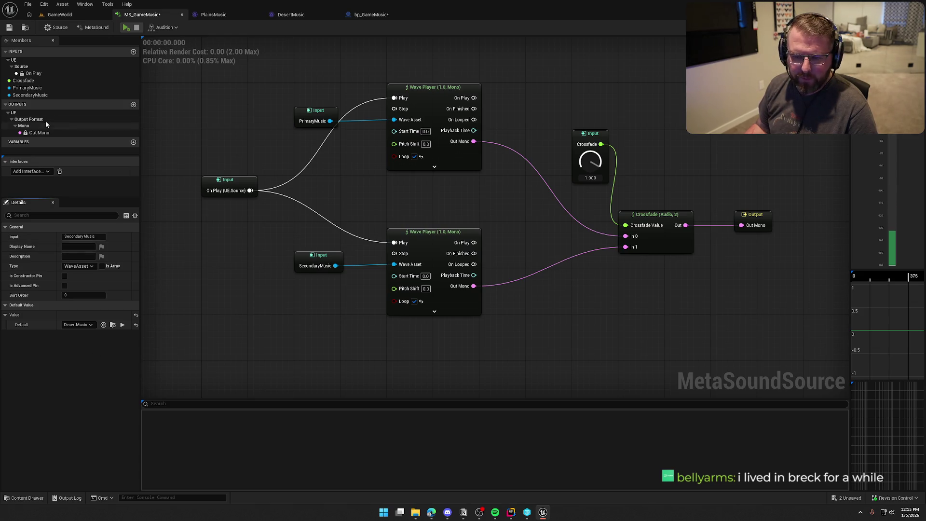
- Add a Multiply (Audio by Float) node after the Crossfade output with its float set to 0.2
{"action": "left_click", "coordinate": [87, 133]}
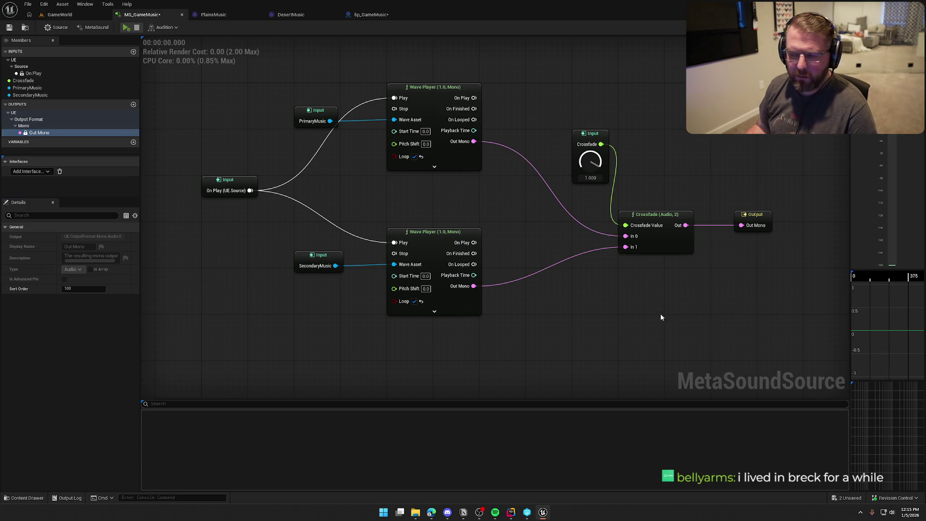
{"action": "left_click_drag", "start_coordinate": [685, 225], "coordinate": [719, 261]}
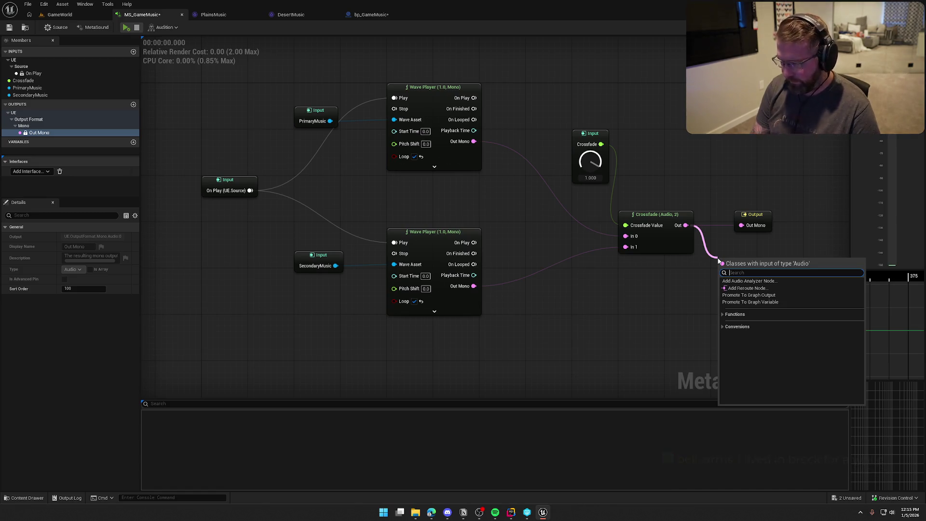
{"action": "type", "text": "*"}
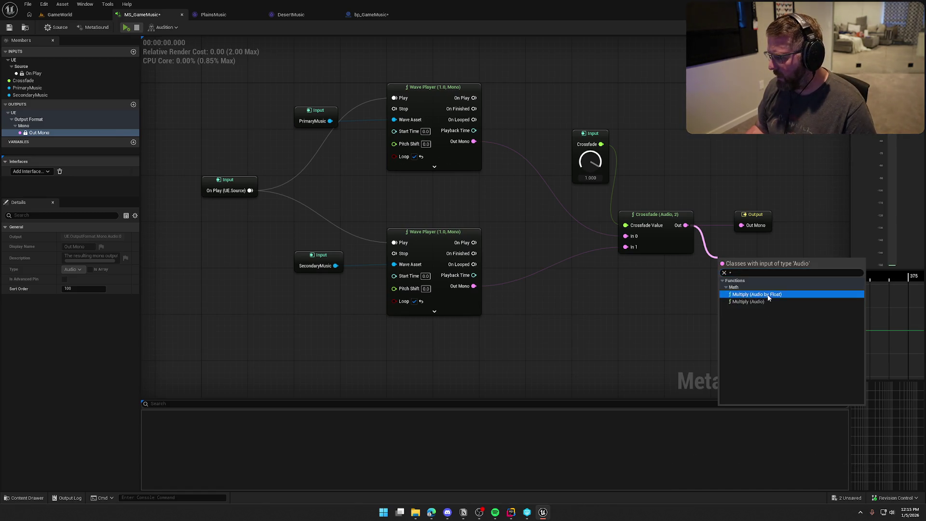
{"action": "left_click", "coordinate": [756, 294]}
{"action": "type", "text": "2"}
{"action": "key", "text": "Return"}
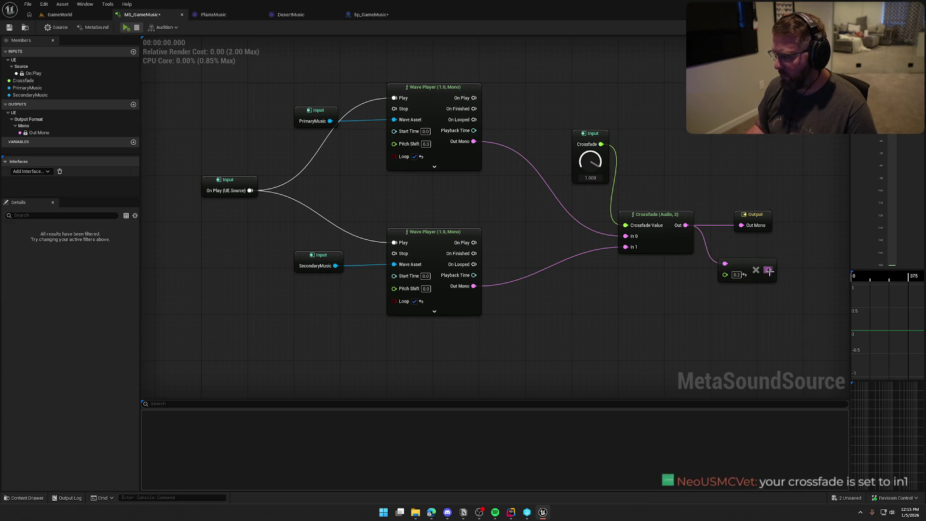
- Wire the multiplied audio into Out Mono and preview it, sweeping Crossfade back to 0
{"action": "mouse_move", "coordinate": [769, 270]}
{"action": "left_mouse_down"}
{"action": "mouse_move", "coordinate": [742, 226]}
{"action": "mouse_move", "coordinate": [746, 254]}
{"action": "left_mouse_up"}
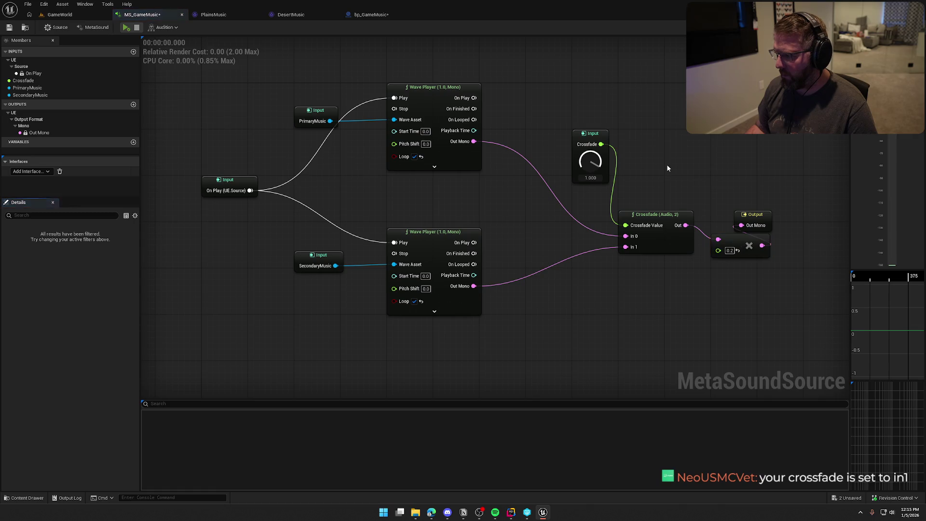
{"action": "left_click", "coordinate": [126, 27]}
{"action": "left_click_drag", "start_coordinate": [591, 161], "coordinate": [592, 297]}
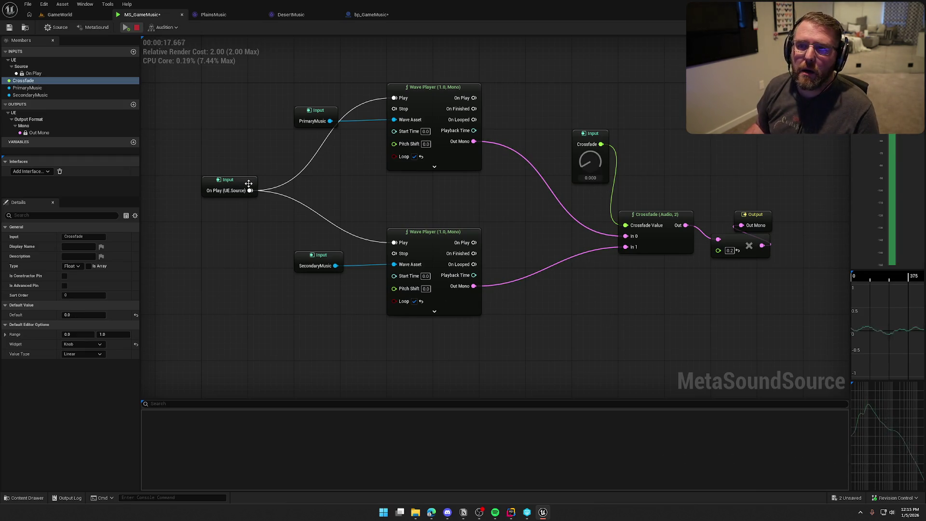
- Stop the preview and nudge the Crossfade node slightly lower
{"action": "left_click", "coordinate": [136, 29]}
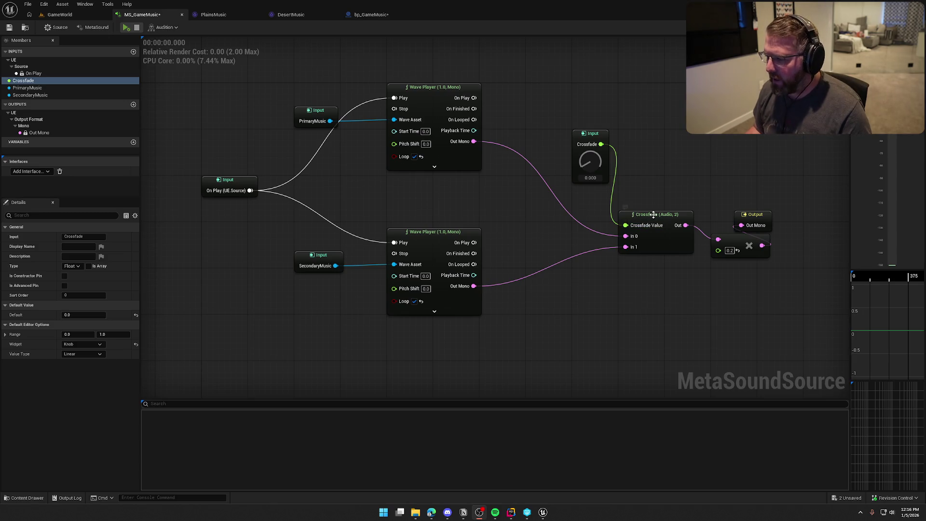
{"action": "left_click_drag", "start_coordinate": [654, 214], "coordinate": [652, 225]}
{"action": "mouse_move", "coordinate": [590, 164]}
{"action": "left_mouse_down"}
{"action": "mouse_move", "coordinate": [591, 101]}
{"action": "mouse_move", "coordinate": [586, 188]}
{"action": "left_mouse_up"}
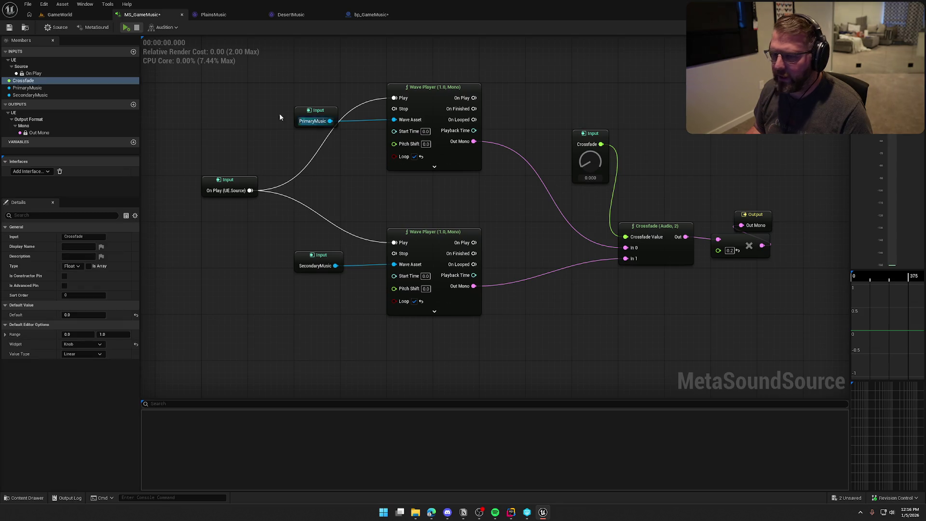
- Audition again, sweeping Crossfade fully to the secondary track, then down to 0, and stop
{"action": "left_click", "coordinate": [126, 27]}
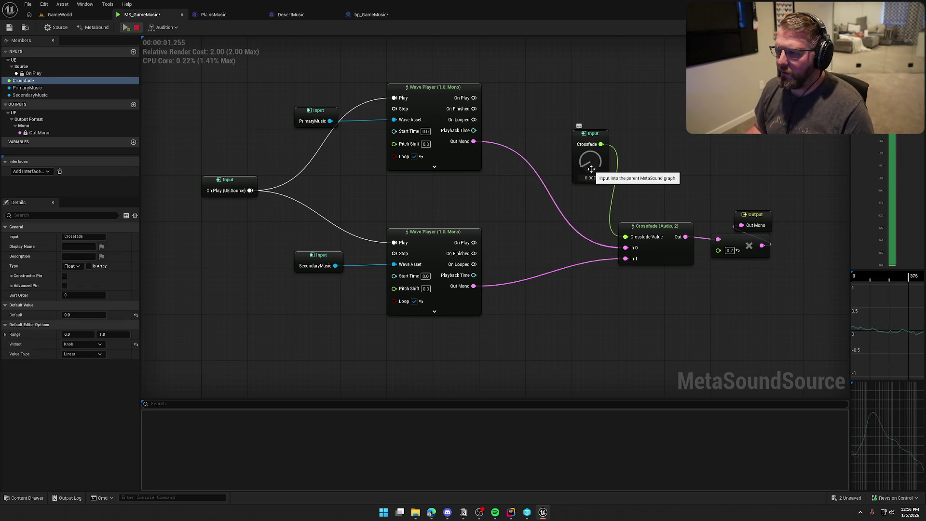
{"action": "left_click_drag", "start_coordinate": [591, 169], "coordinate": [591, 69]}
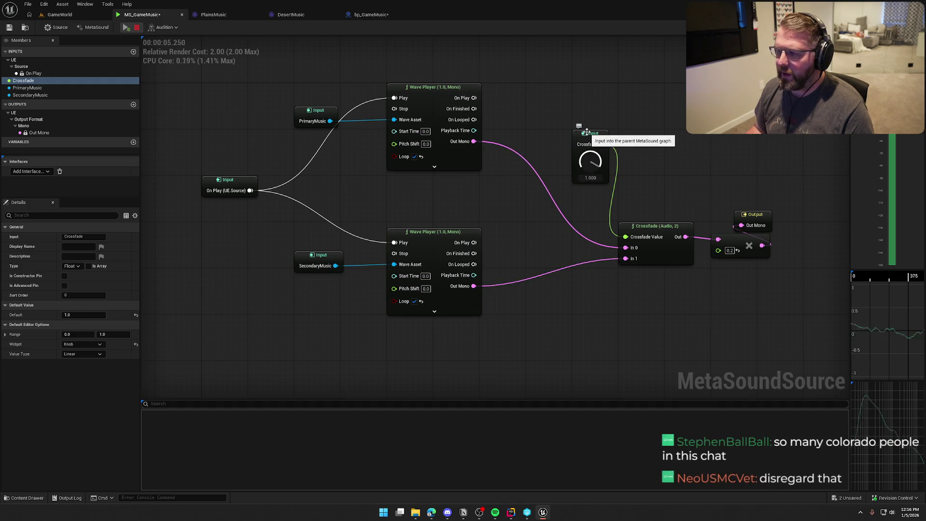
{"action": "mouse_move", "coordinate": [589, 157]}
{"action": "left_mouse_down"}
{"action": "mouse_move", "coordinate": [598, 247]}
{"action": "mouse_move", "coordinate": [593, 230]}
{"action": "mouse_move", "coordinate": [589, 252]}
{"action": "mouse_move", "coordinate": [577, 93]}
{"action": "mouse_move", "coordinate": [589, 227]}
{"action": "left_mouse_up"}
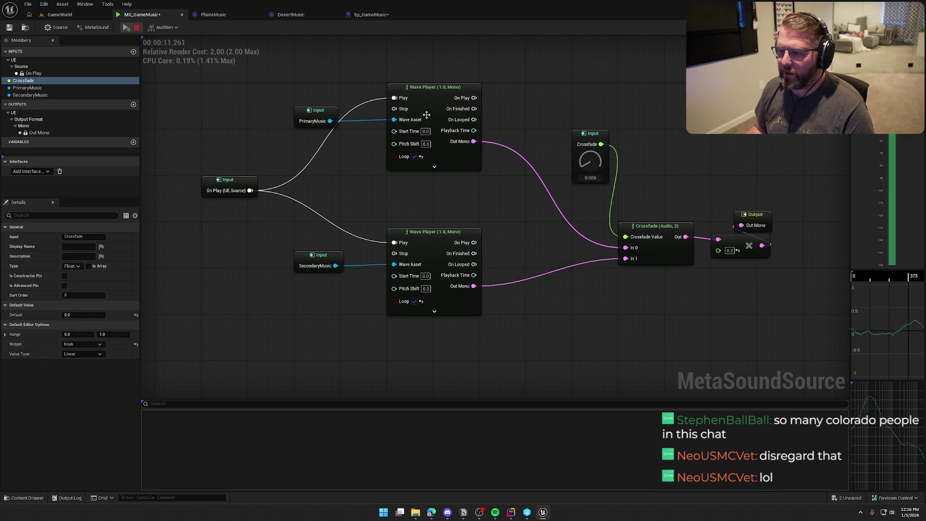
{"action": "left_click", "coordinate": [138, 27]}
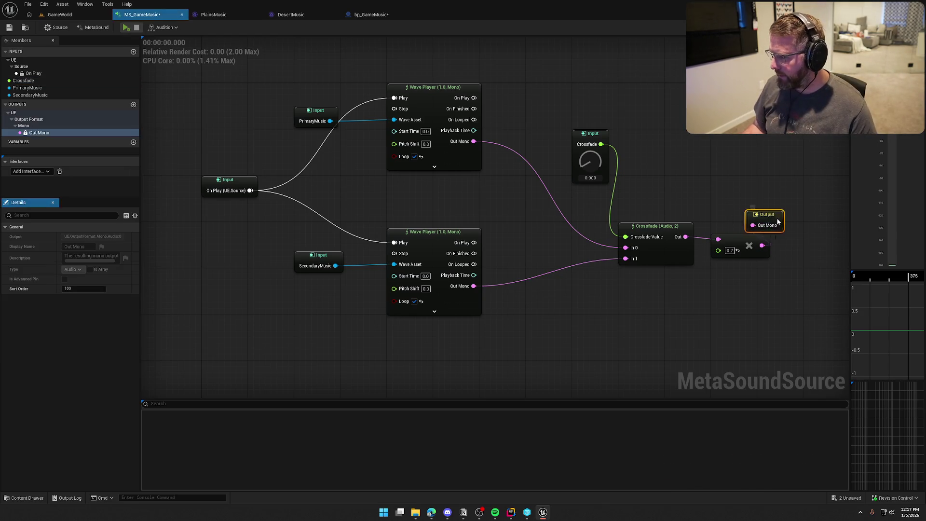
- Move the Output node beside the multiply node and shift the Crossfade input up-left
{"action": "mouse_move", "coordinate": [761, 220]}
{"action": "left_mouse_down"}
{"action": "mouse_move", "coordinate": [823, 247]}
{"action": "mouse_move", "coordinate": [745, 326]}
{"action": "left_mouse_up"}
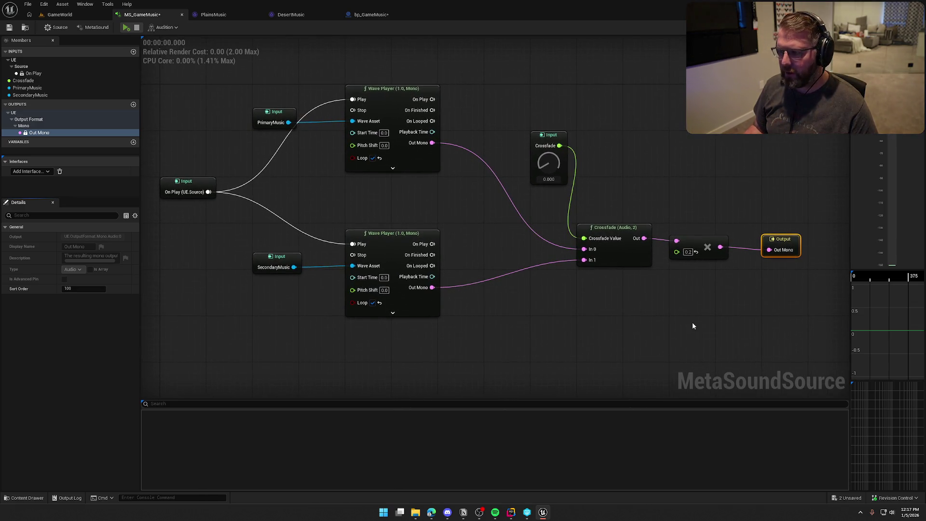
{"action": "left_click", "coordinate": [546, 137]}
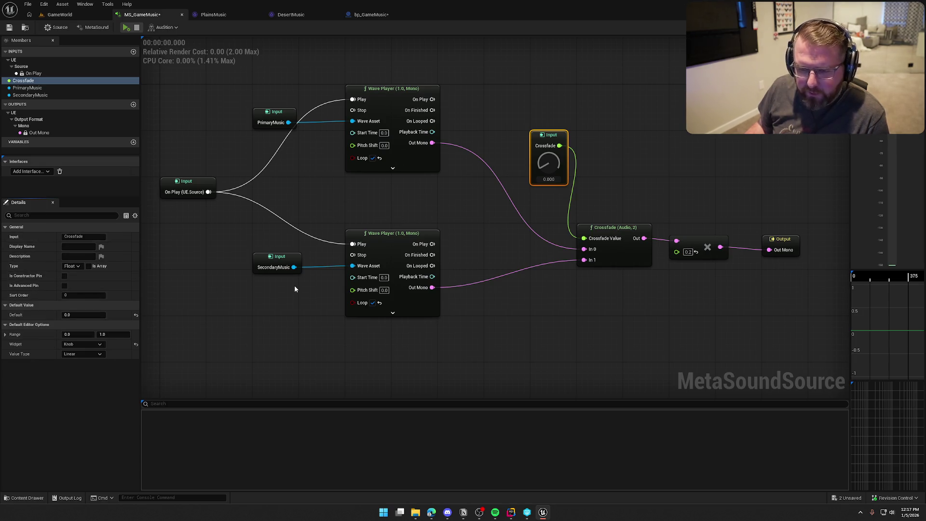
{"action": "left_click", "coordinate": [672, 154]}
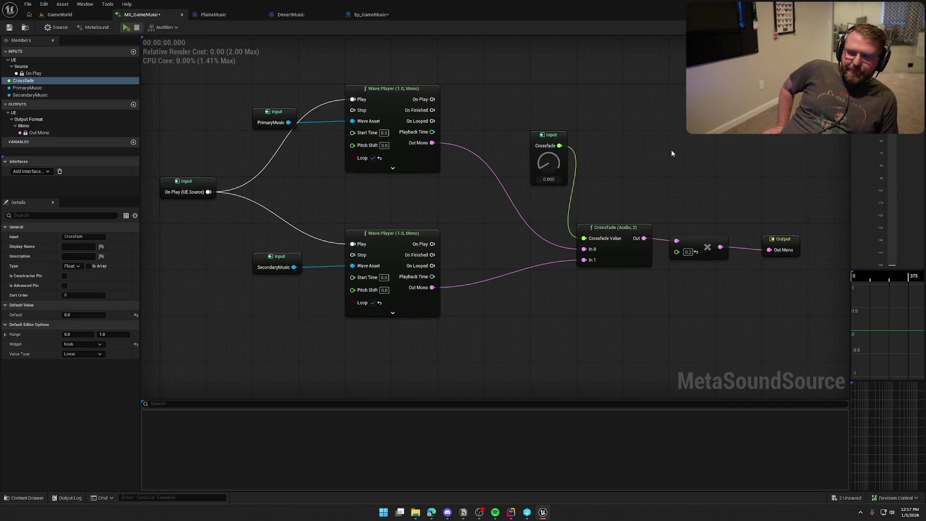
{"action": "scroll", "coordinate": [670, 153], "scroll_direction": "down", "scroll_amount": 1}
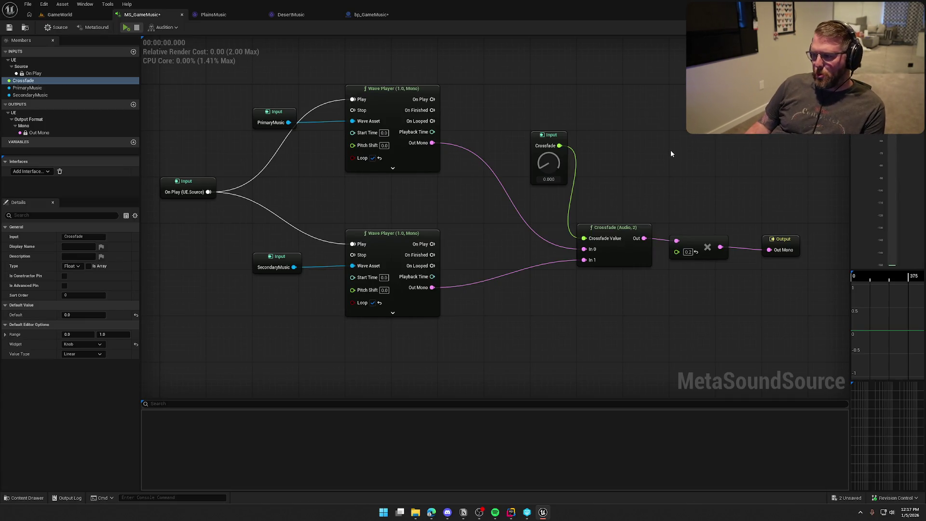
{"action": "scroll", "coordinate": [673, 155], "scroll_direction": "up", "scroll_amount": 1}
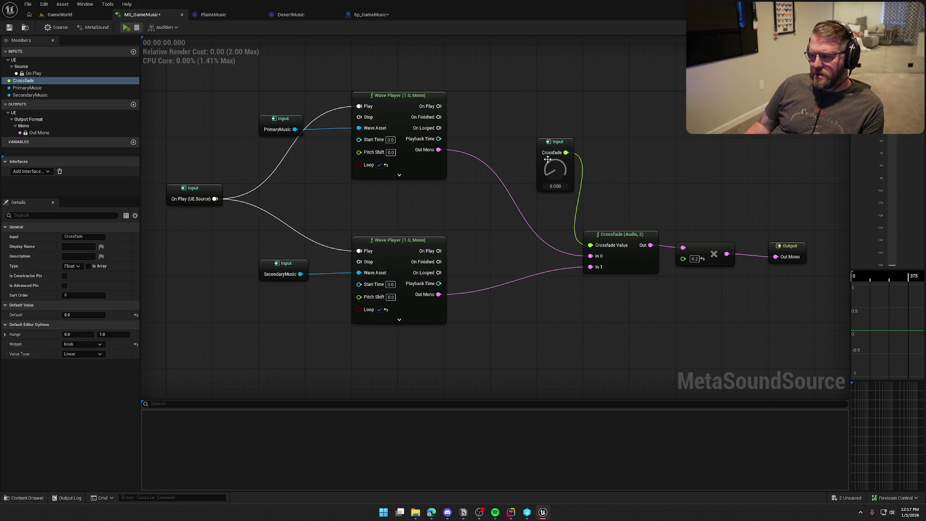
{"action": "left_click_drag", "start_coordinate": [547, 160], "coordinate": [500, 113]}
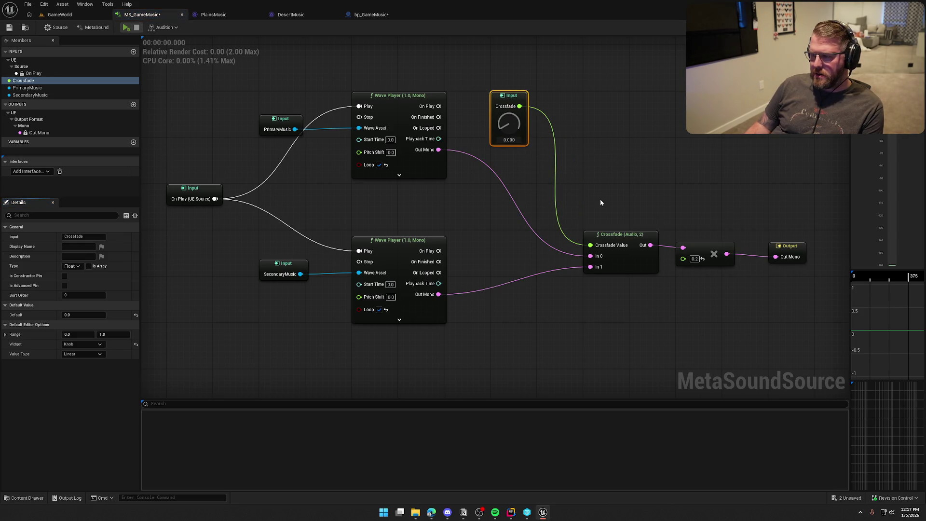
- Box-select the Crossfade, multiply and Output nodes and move them up-left together
{"action": "left_click_drag", "start_coordinate": [601, 203], "coordinate": [820, 272]}
{"action": "left_click_drag", "start_coordinate": [614, 237], "coordinate": [568, 190]}
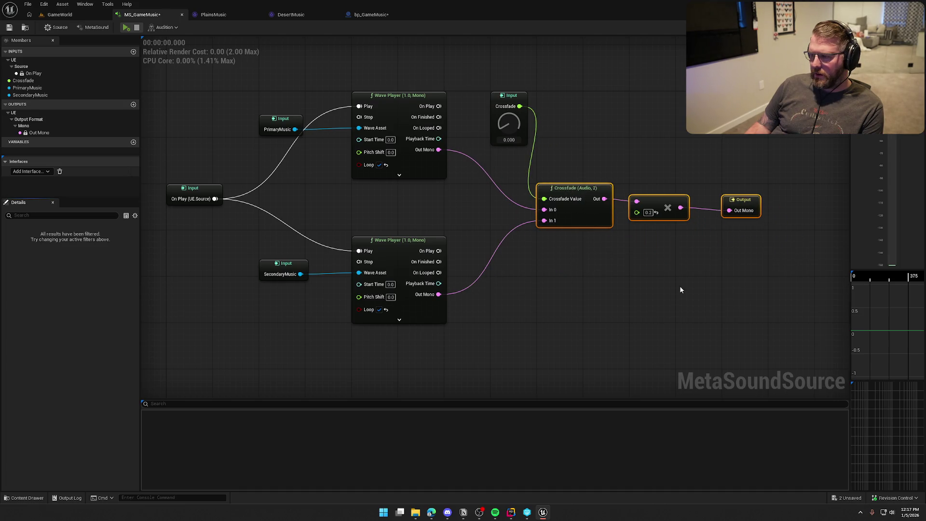
{"action": "left_click", "coordinate": [752, 263]}
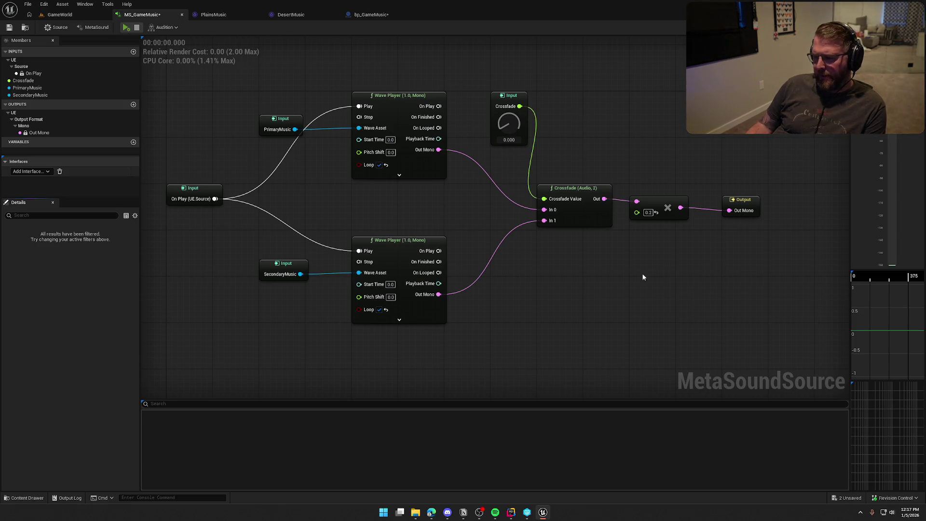
{"action": "left_click", "coordinate": [573, 188]}
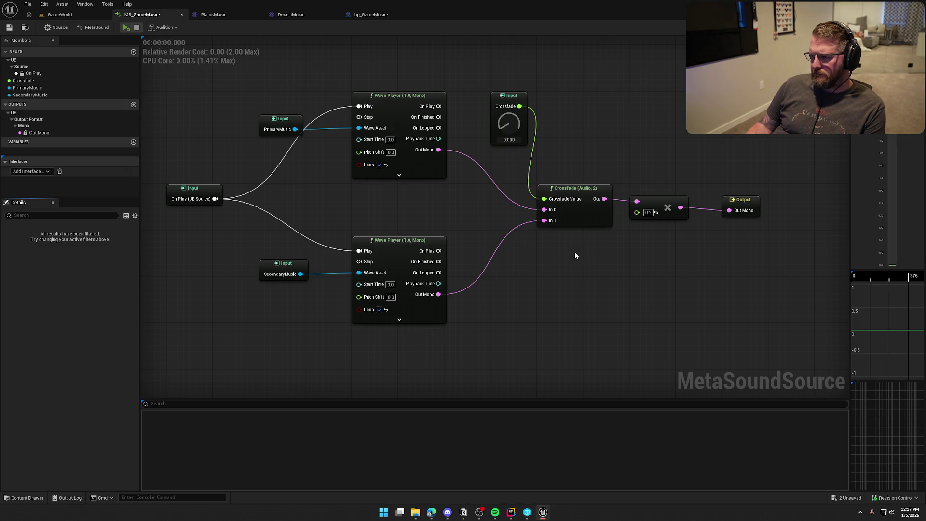
- Promote the multiply amount to a graph input, test raising it during preview, then delete it
{"action": "mouse_move", "coordinate": [637, 212]}
{"action": "left_mouse_down"}
{"action": "mouse_move", "coordinate": [600, 266]}
{"action": "mouse_move", "coordinate": [576, 247]}
{"action": "left_mouse_up"}
{"action": "left_click", "coordinate": [641, 296]}
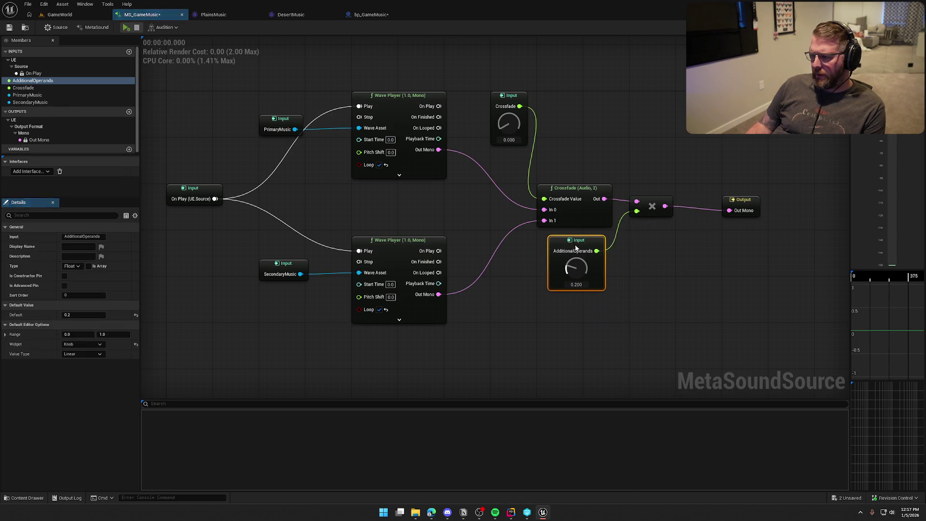
{"action": "key", "text": "space"}
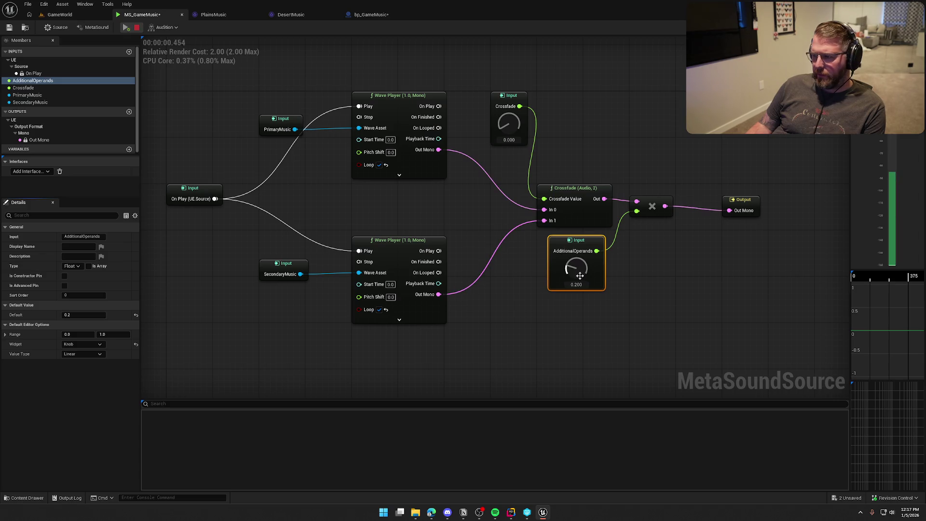
{"action": "mouse_move", "coordinate": [580, 276]}
{"action": "left_mouse_down"}
{"action": "mouse_move", "coordinate": [580, 220]}
{"action": "mouse_move", "coordinate": [580, 281]}
{"action": "left_mouse_up"}
{"action": "left_click", "coordinate": [136, 27]}
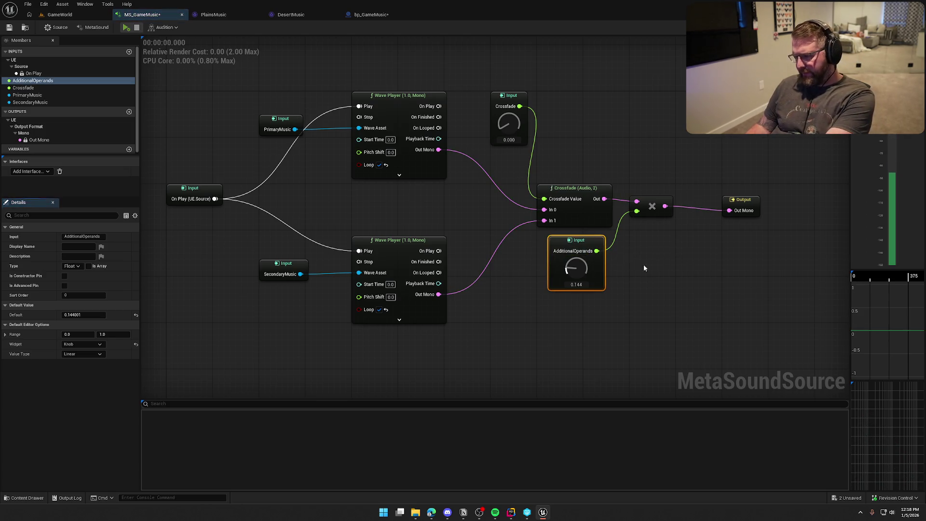
{"action": "key", "text": "Delete"}
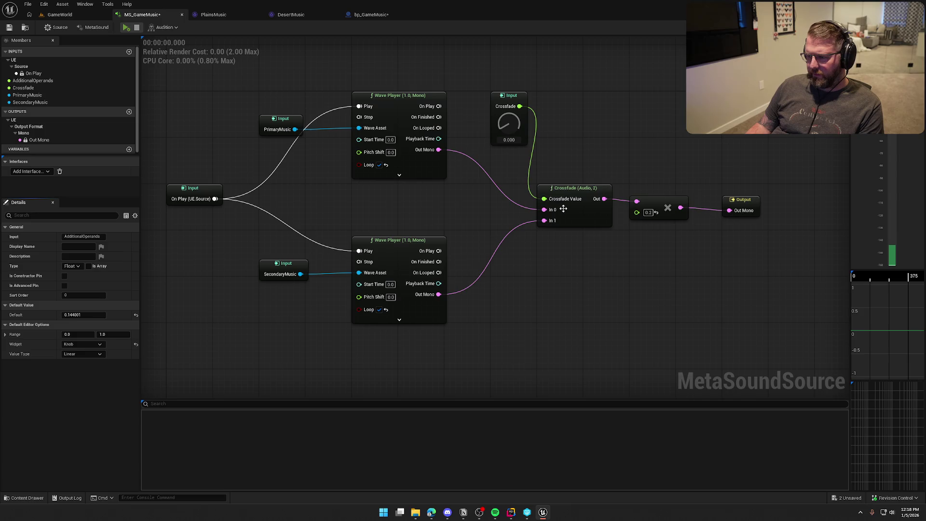
- Save MS_GameMusic and audition it while sweeping Crossfade from 0 up to 1
{"action": "left_click", "coordinate": [563, 208]}
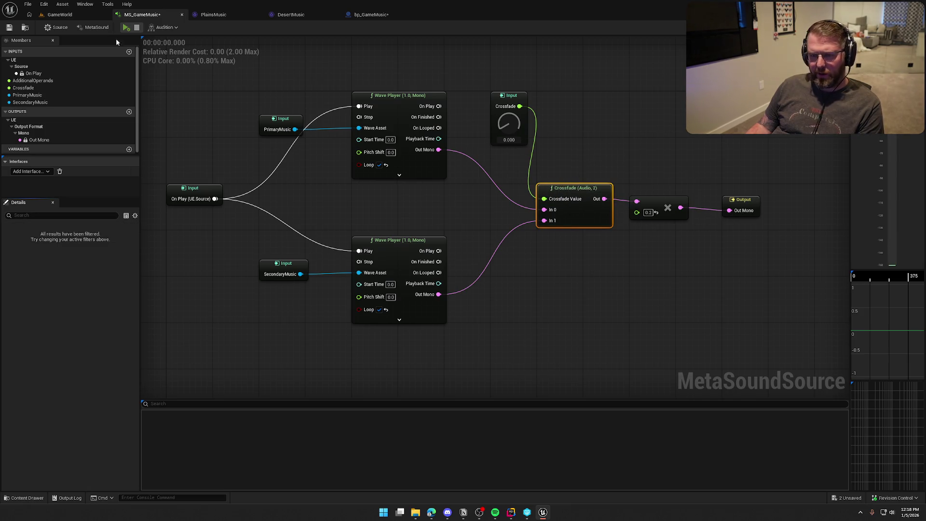
{"action": "left_click", "coordinate": [9, 27]}
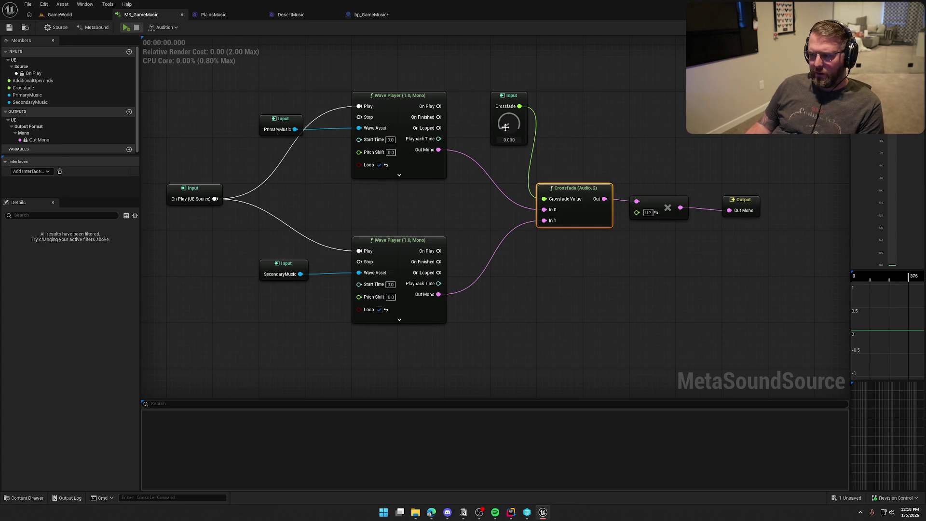
{"action": "mouse_move", "coordinate": [505, 127]}
{"action": "left_mouse_down"}
{"action": "mouse_move", "coordinate": [509, 161]}
{"action": "mouse_move", "coordinate": [510, 97]}
{"action": "mouse_move", "coordinate": [541, 158]}
{"action": "left_mouse_up"}
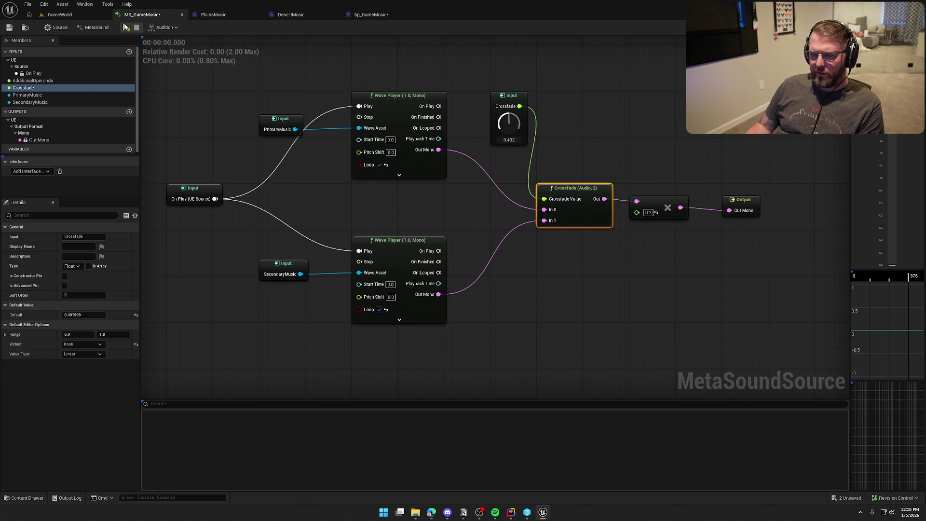
{"action": "left_click", "coordinate": [125, 27]}
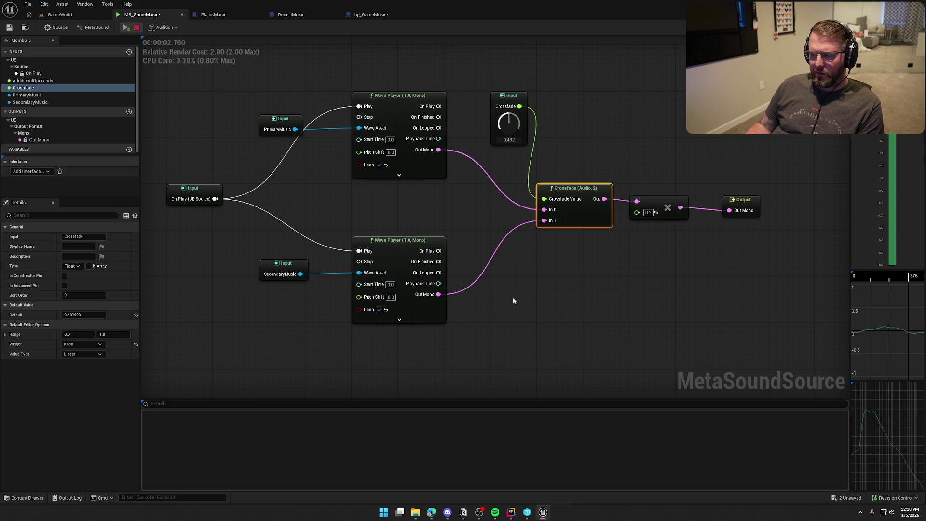
{"action": "mouse_move", "coordinate": [509, 96]}
{"action": "left_mouse_down"}
{"action": "mouse_move", "coordinate": [513, 67]}
{"action": "mouse_move", "coordinate": [514, 192]}
{"action": "left_mouse_up"}
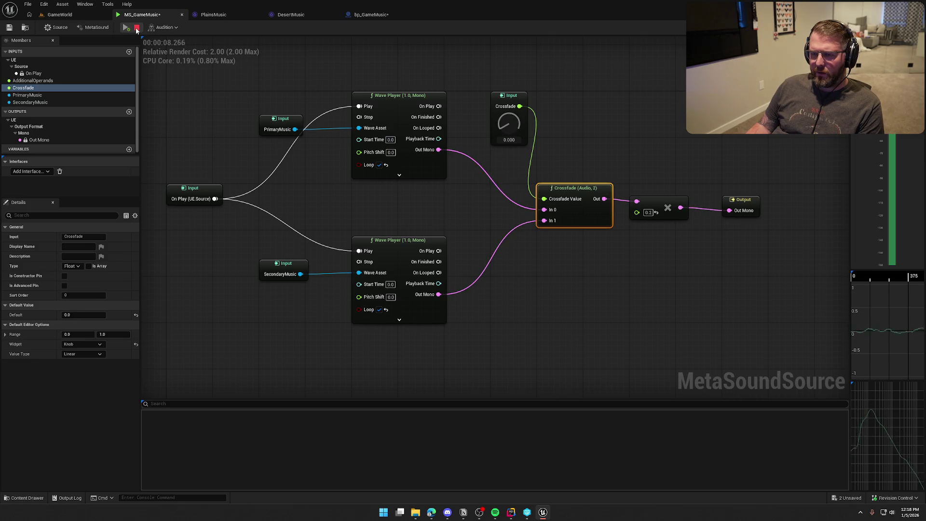
{"action": "left_click", "coordinate": [136, 27]}
- Check the Audition settings dropdown, then close it
{"action": "left_click", "coordinate": [655, 123]}
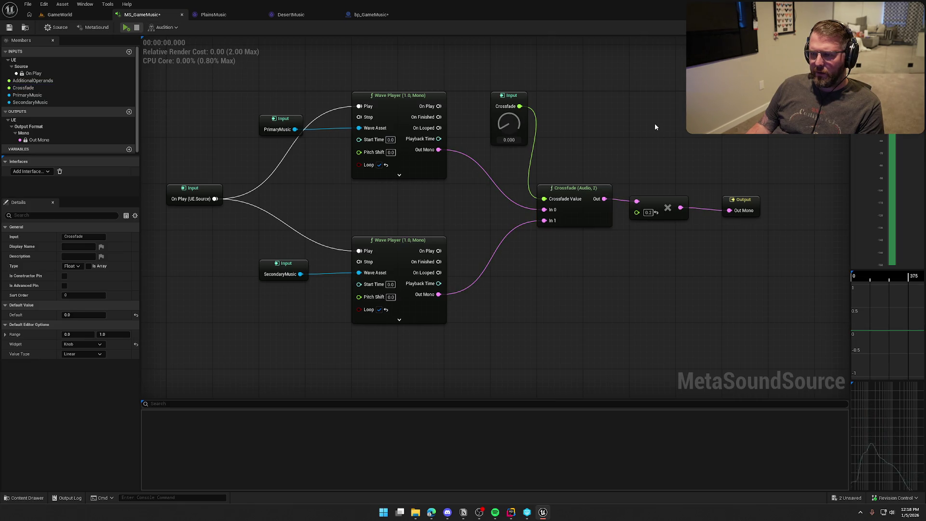
{"action": "left_click", "coordinate": [165, 27]}
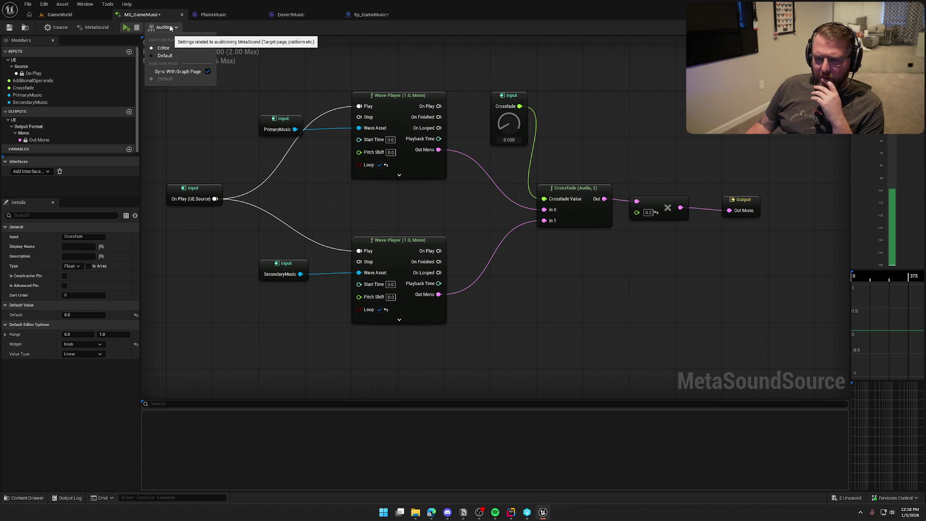
{"action": "left_click", "coordinate": [635, 134]}
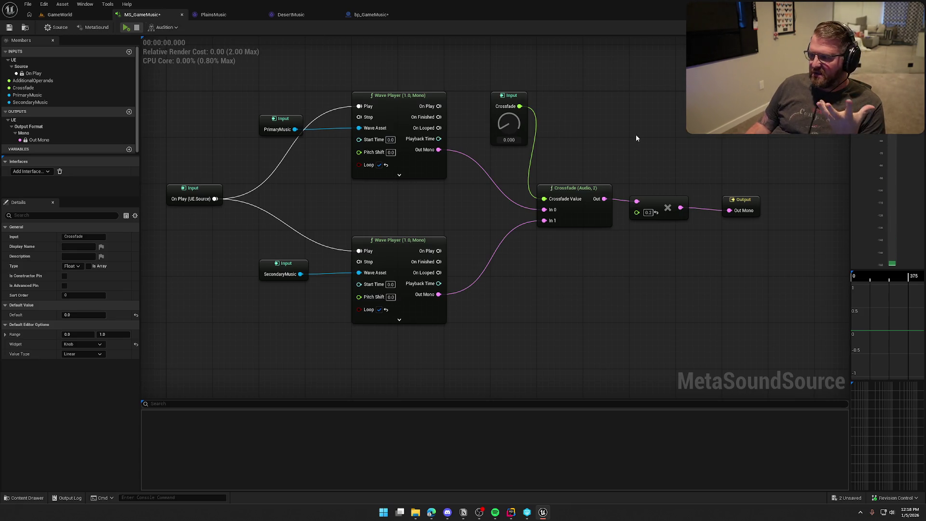
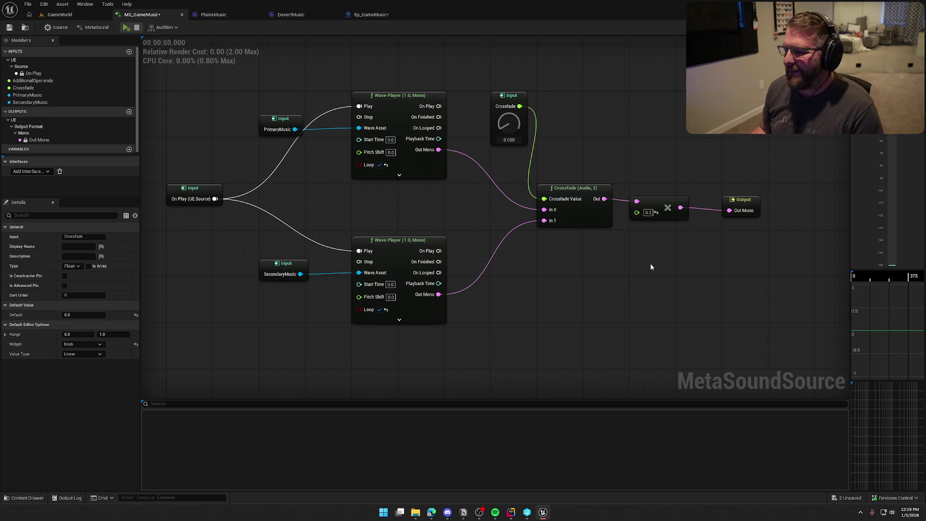
- Select the Crossfade (Audio, 2) node and browse the interface list without adding any
{"action": "left_click_drag", "start_coordinate": [650, 264], "coordinate": [654, 252]}
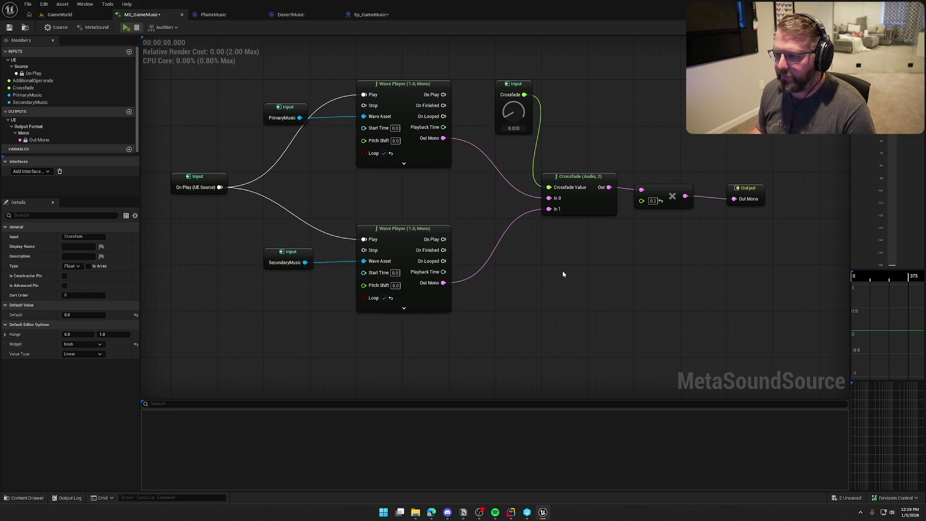
{"action": "left_click", "coordinate": [579, 203]}
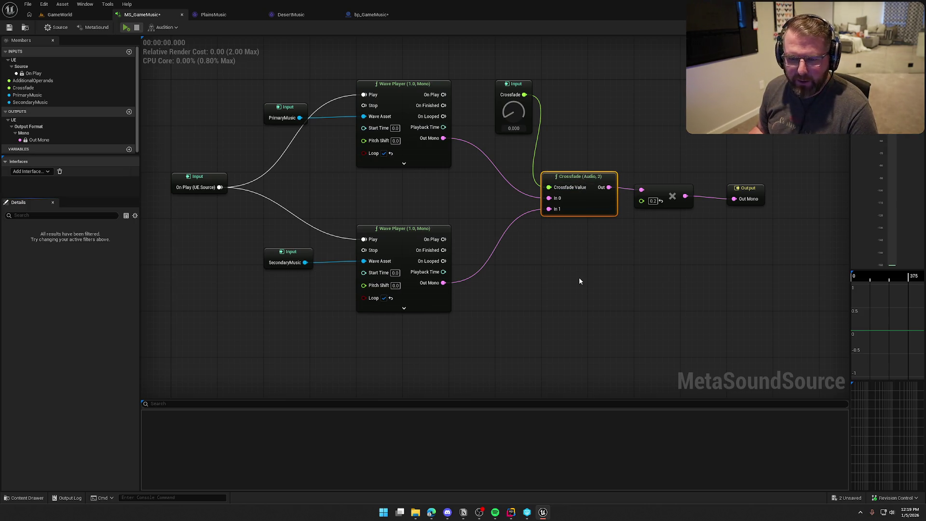
{"action": "left_click", "coordinate": [579, 280]}
{"action": "left_click", "coordinate": [45, 171]}
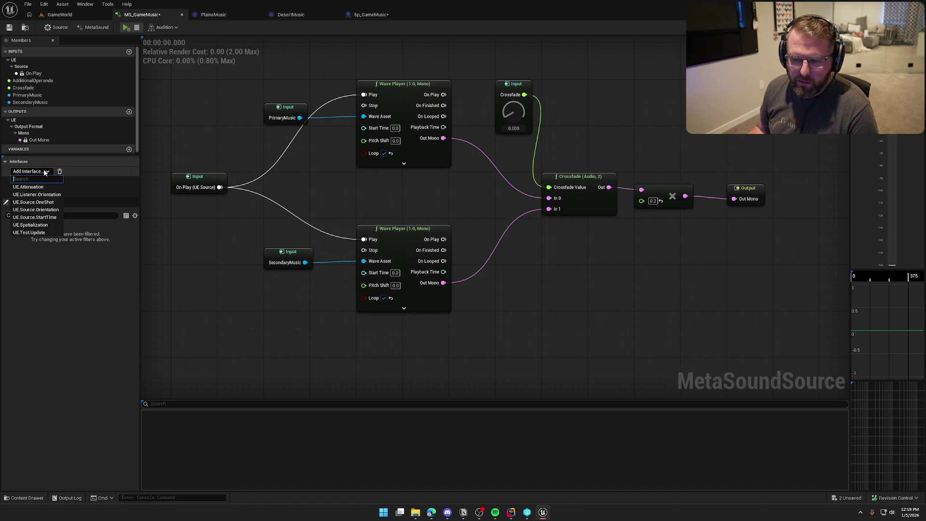
{"action": "left_click", "coordinate": [45, 171]}
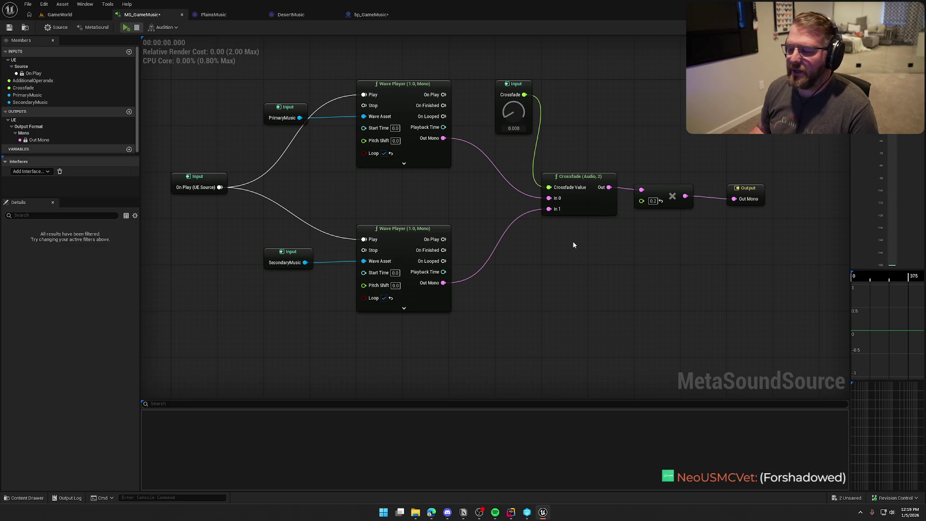
- Search 'cross' and place a Crossfade (Float, 2) node on the empty canvas
{"action": "right_click", "coordinate": [550, 248]}
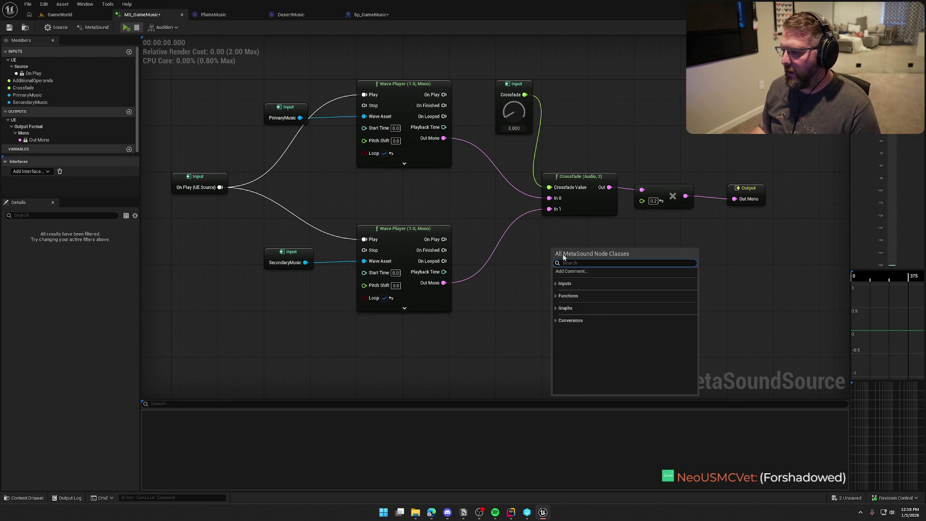
{"action": "type", "text": "cross"}
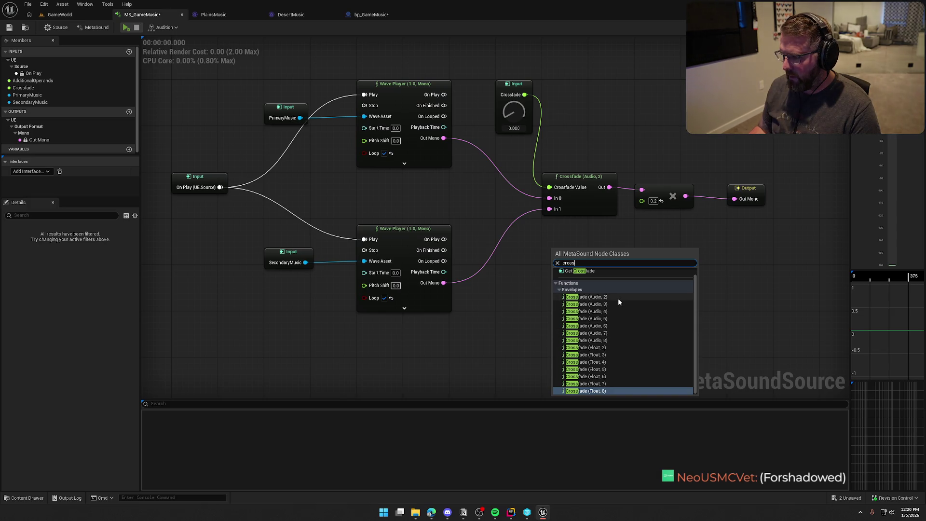
{"action": "left_click", "coordinate": [619, 347]}
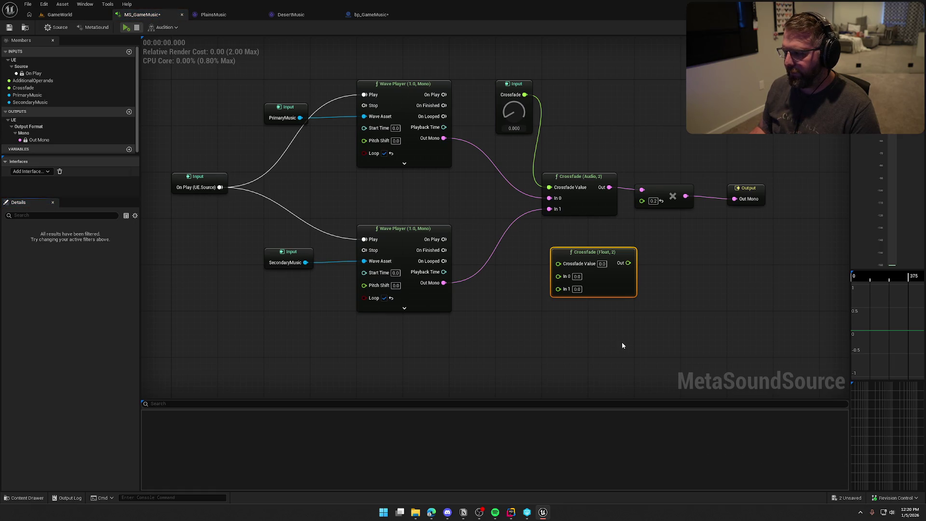
- Search 'mixer' in the node menu and place a Mono Mixer (2) node
{"action": "right_click", "coordinate": [674, 247]}
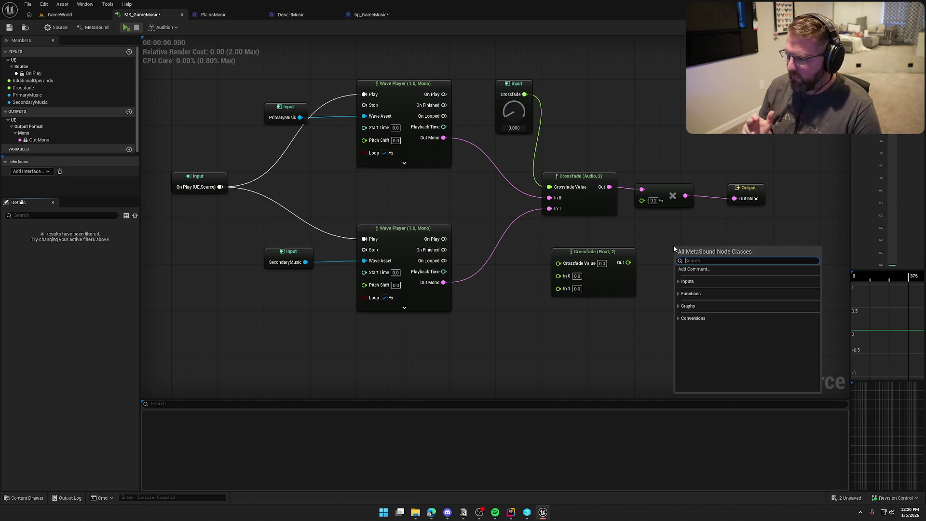
{"action": "left_click", "coordinate": [691, 294]}
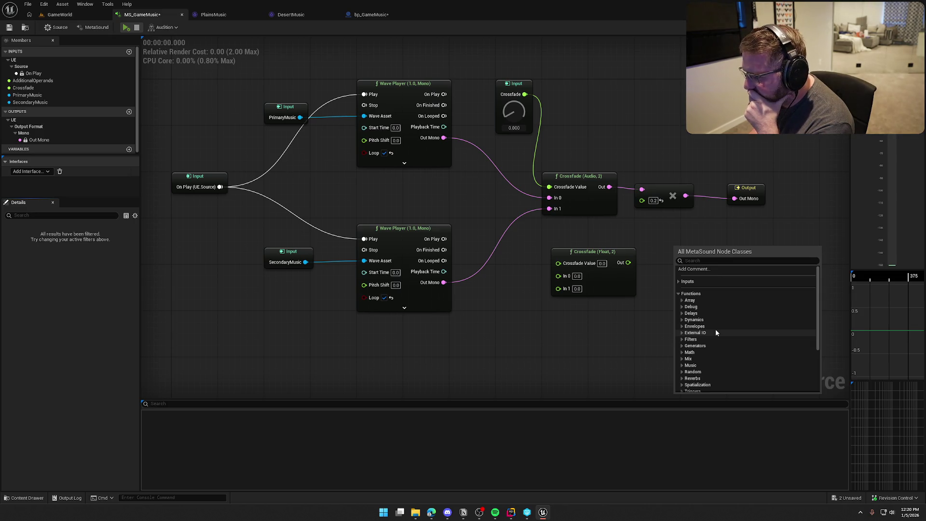
{"action": "scroll", "coordinate": [716, 331], "scroll_direction": "down", "scroll_amount": 2}
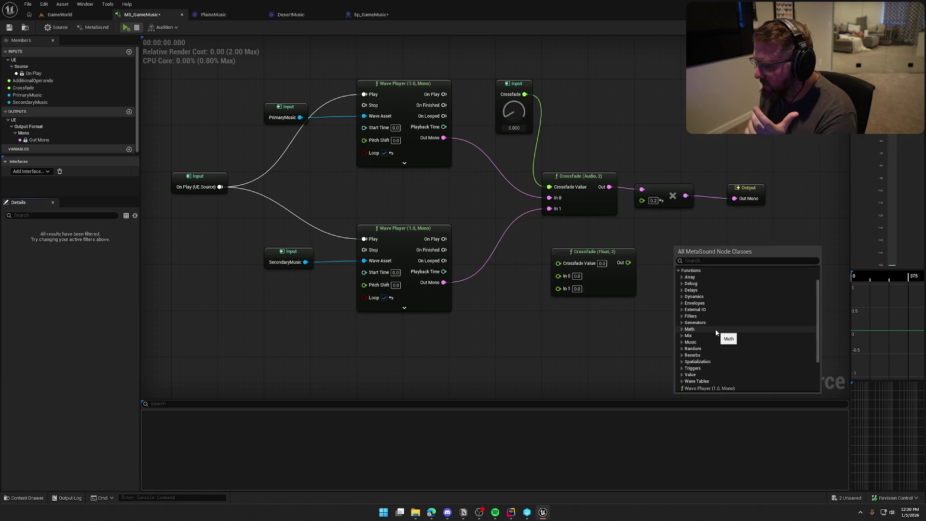
{"action": "left_click", "coordinate": [696, 260]}
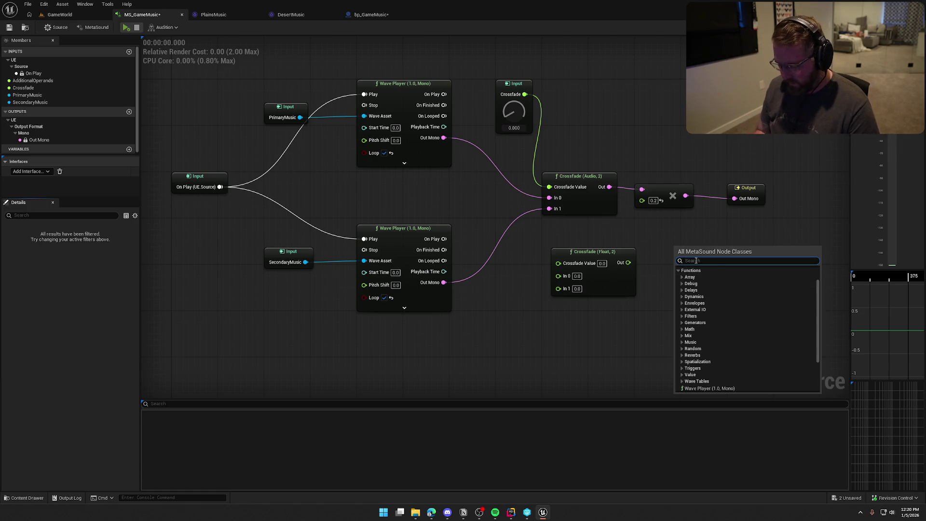
{"action": "type", "text": "mixer"}
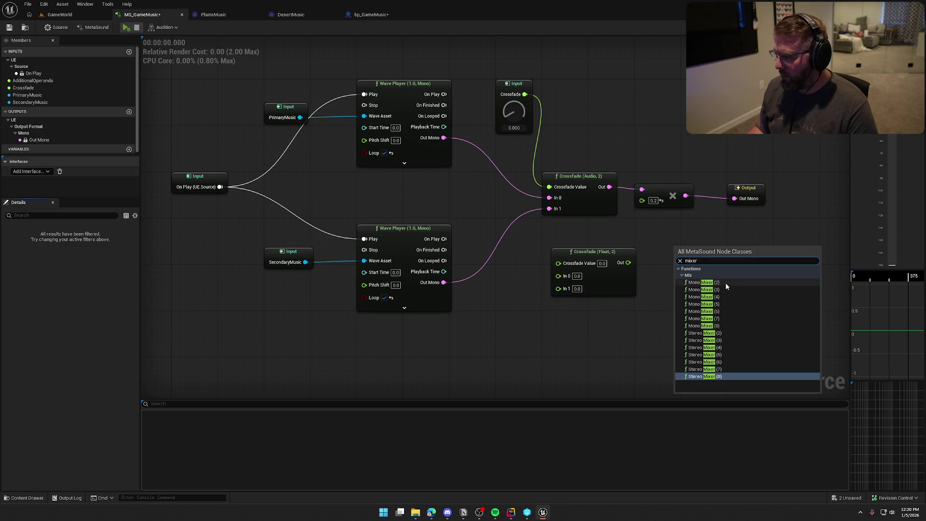
{"action": "left_click", "coordinate": [726, 283]}
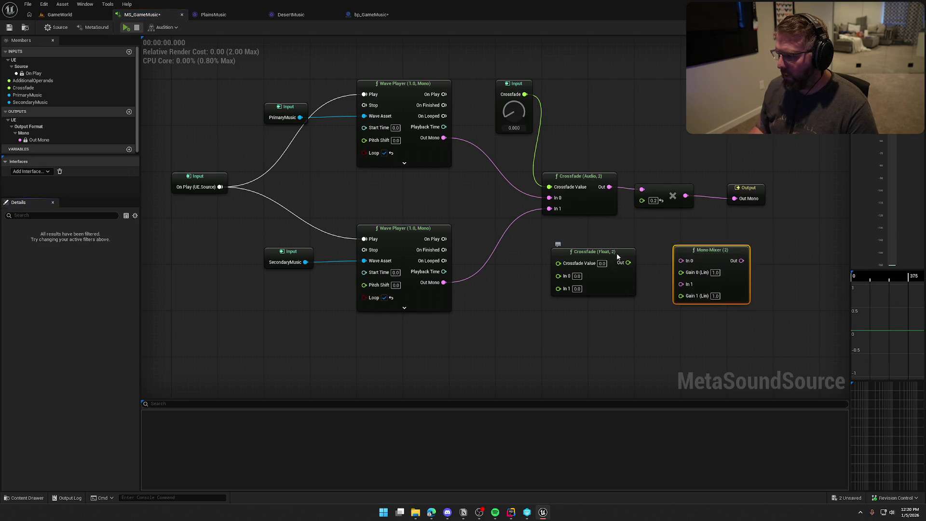
- Arrange the Crossfade (Float, 2) and Mono Mixer (2) nodes side by side
{"action": "left_click_drag", "start_coordinate": [616, 252], "coordinate": [607, 240]}
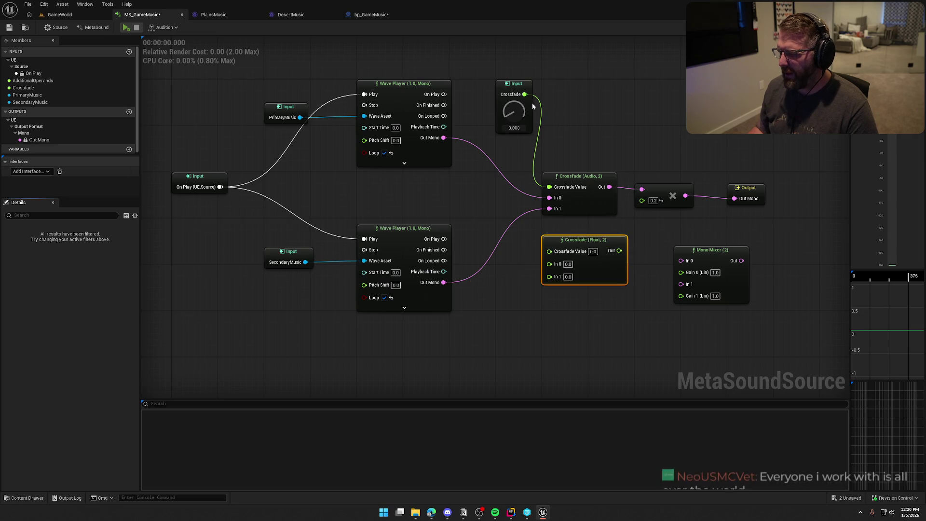
{"action": "left_click", "coordinate": [530, 104]}
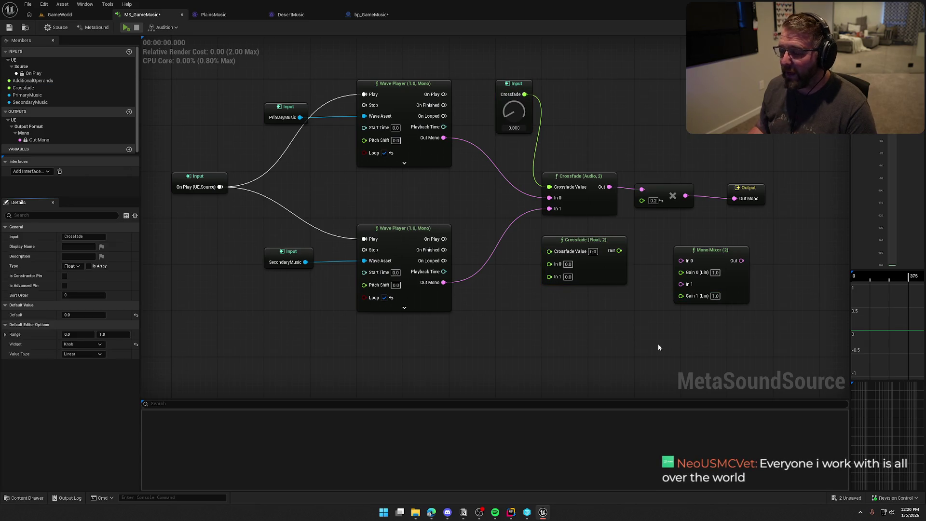
{"action": "left_click_drag", "start_coordinate": [710, 253], "coordinate": [675, 236]}
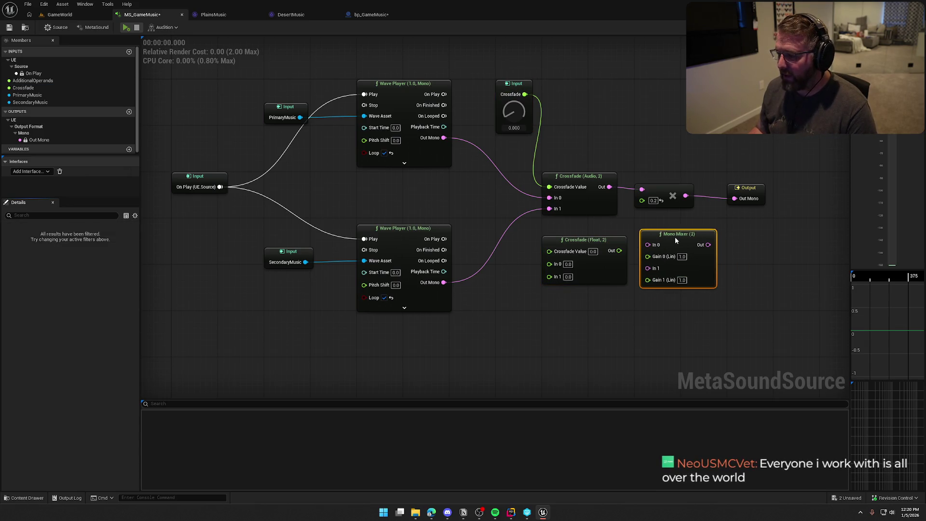
{"action": "left_click", "coordinate": [662, 370]}
{"action": "mouse_move", "coordinate": [659, 355]}
{"action": "left_mouse_down"}
{"action": "mouse_move", "coordinate": [623, 315]}
{"action": "mouse_move", "coordinate": [658, 350]}
{"action": "left_mouse_up"}
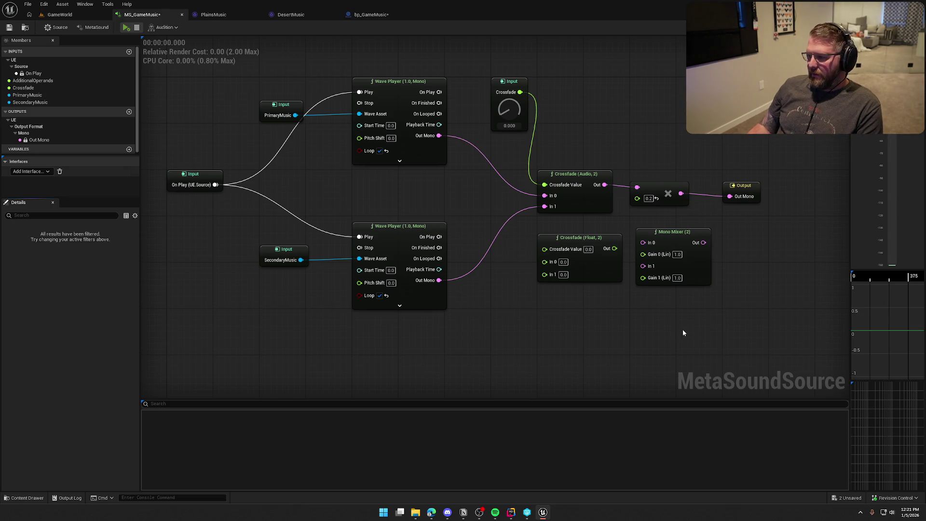
- Move the Crossfade (Float, 2) and Mono Mixer nodes down together below the audio chain
{"action": "left_click_drag", "start_coordinate": [603, 222], "coordinate": [730, 319]}
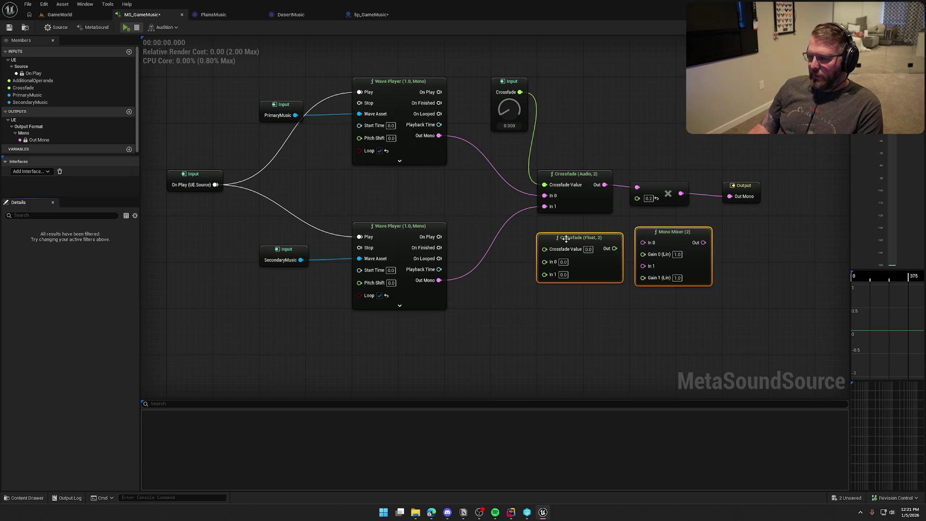
{"action": "left_click_drag", "start_coordinate": [567, 251], "coordinate": [567, 280]}
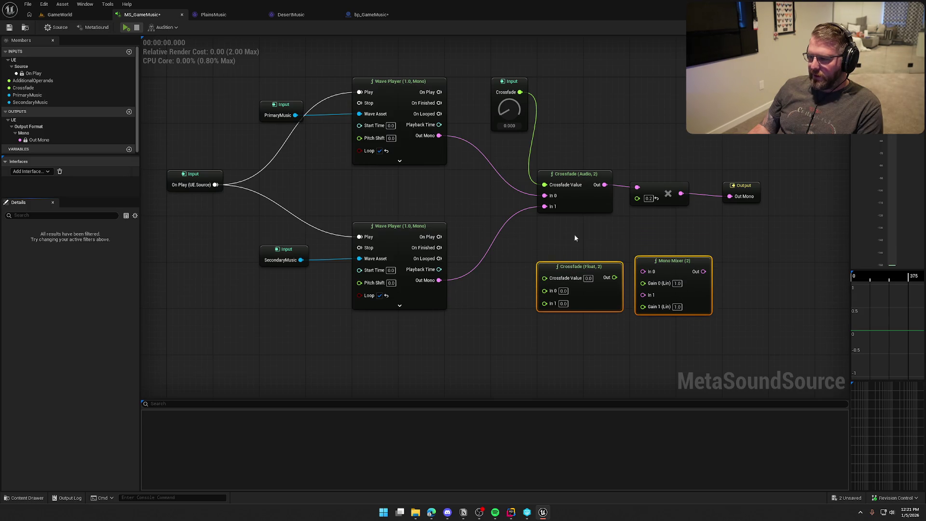
{"action": "left_click", "coordinate": [575, 238]}
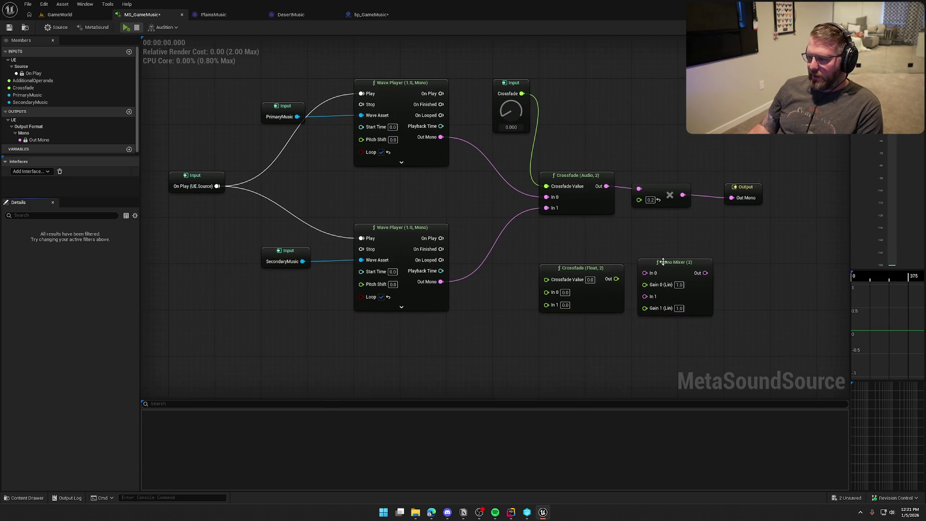
{"action": "left_click_drag", "start_coordinate": [682, 264], "coordinate": [676, 264]}
{"action": "left_click", "coordinate": [658, 248]}
{"action": "left_click", "coordinate": [669, 265]}
{"action": "left_click", "coordinate": [628, 241]}
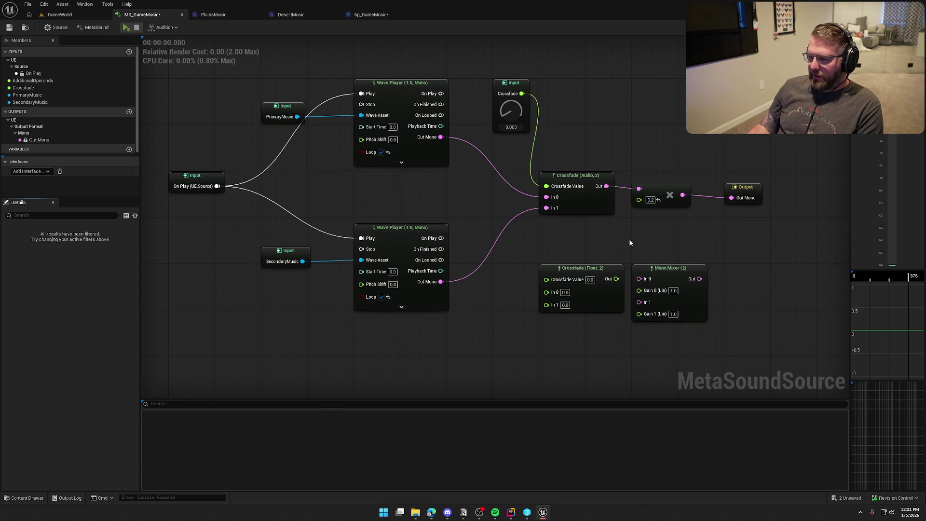
- Tidy the graph, nudging the SecondaryMusic input, and select the Crossfade (Float, 2) node
{"action": "mouse_move", "coordinate": [627, 241]}
{"action": "left_mouse_down"}
{"action": "mouse_move", "coordinate": [613, 256]}
{"action": "mouse_move", "coordinate": [635, 256]}
{"action": "mouse_move", "coordinate": [630, 267]}
{"action": "mouse_move", "coordinate": [631, 255]}
{"action": "left_mouse_up"}
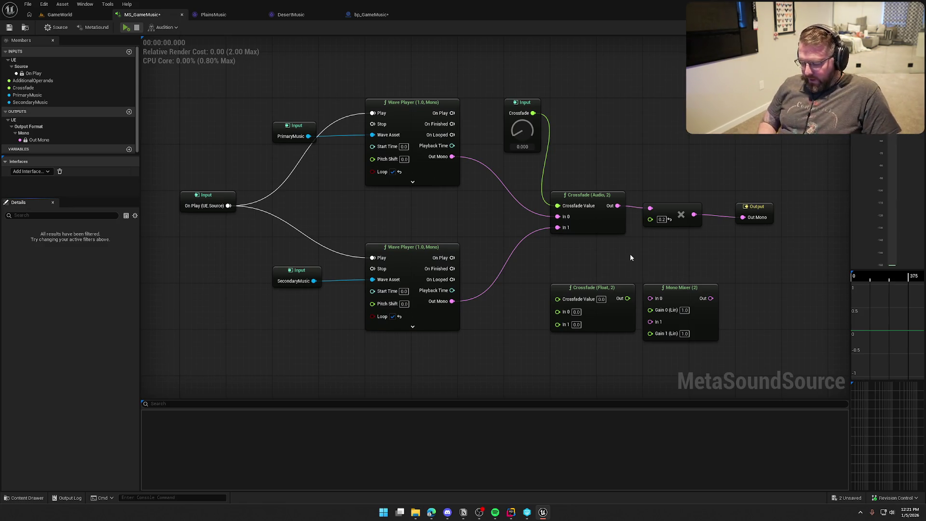
{"action": "left_click_drag", "start_coordinate": [631, 258], "coordinate": [617, 257]}
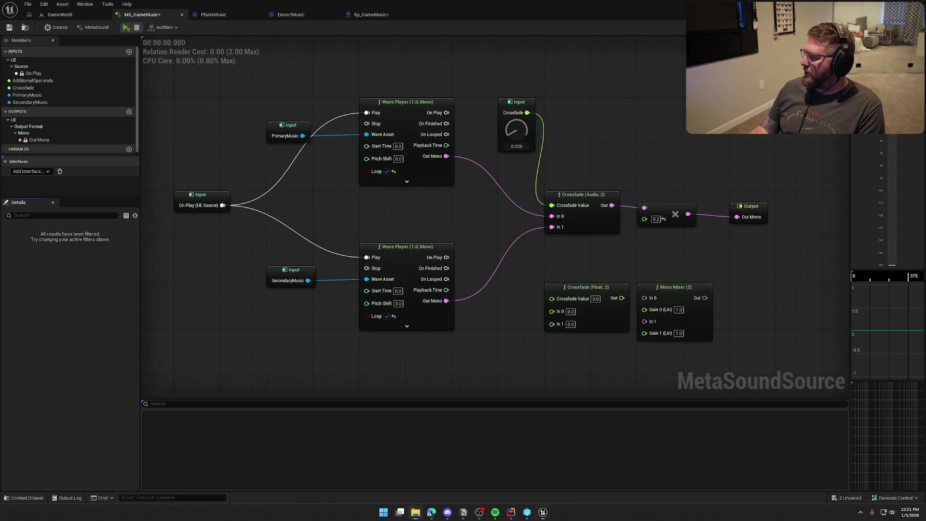
{"action": "left_click_drag", "start_coordinate": [505, 249], "coordinate": [482, 217]}
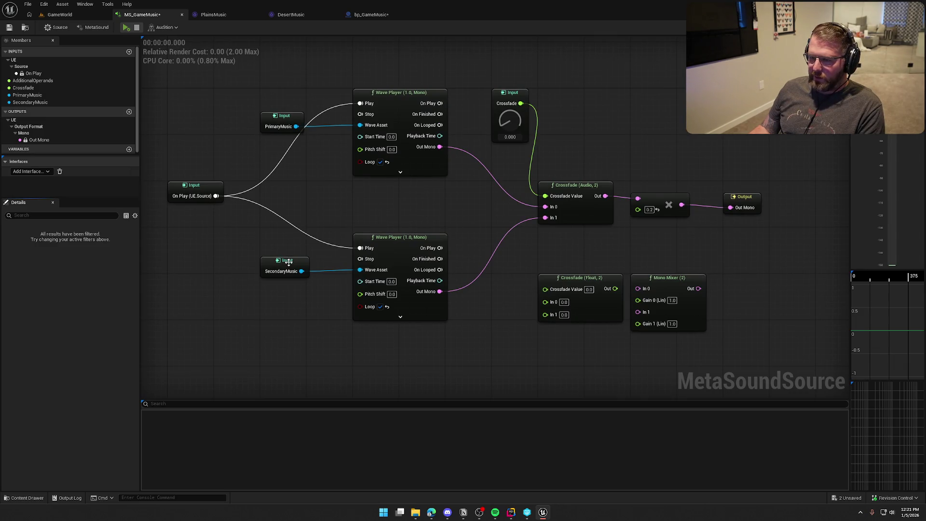
{"action": "left_click_drag", "start_coordinate": [288, 262], "coordinate": [291, 261]}
{"action": "left_click", "coordinate": [340, 211]}
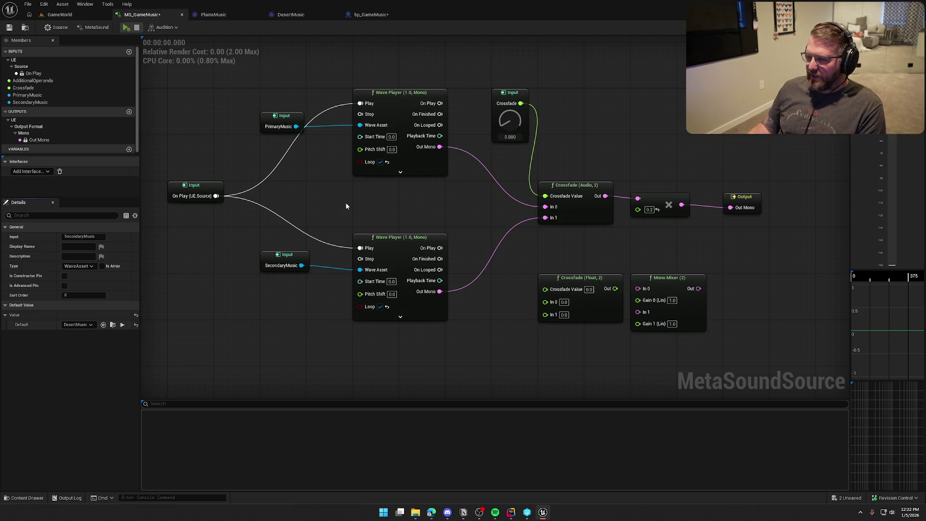
{"action": "left_click_drag", "start_coordinate": [765, 243], "coordinate": [566, 187]}
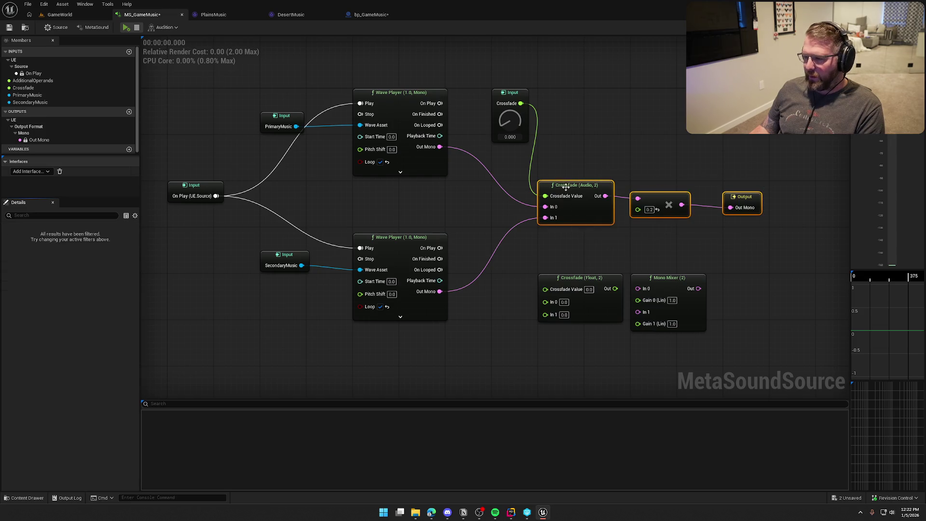
{"action": "left_click", "coordinate": [599, 143]}
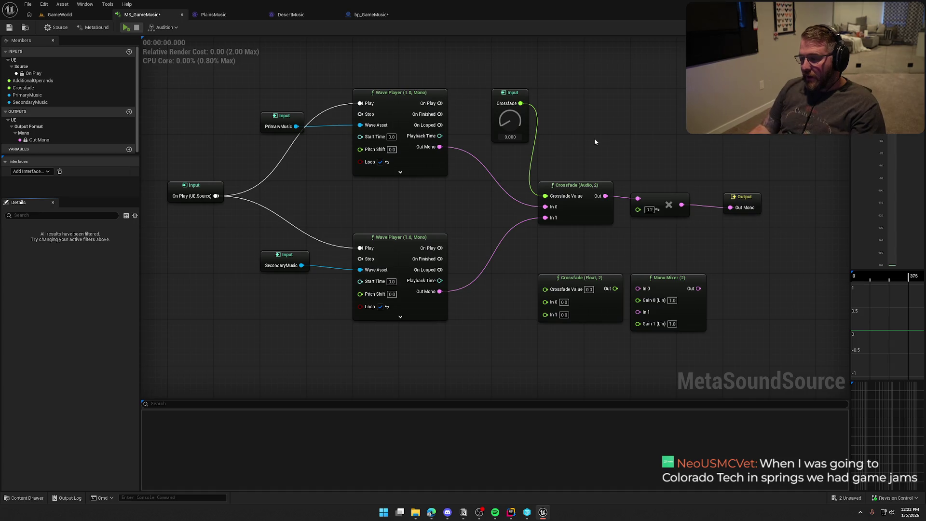
{"action": "left_click", "coordinate": [596, 274]}
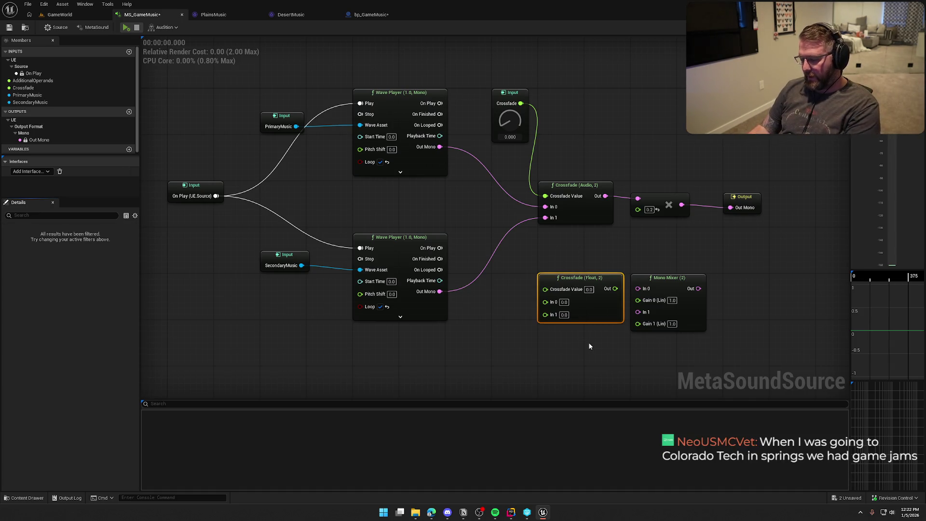
{"action": "key", "text": "Delete"}
{"action": "left_click_drag", "start_coordinate": [581, 302], "coordinate": [592, 271]}
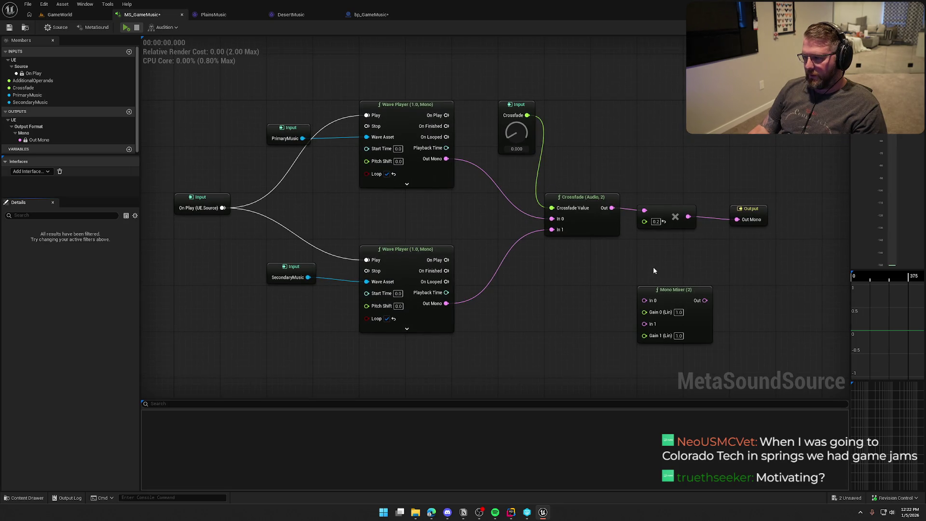
{"action": "left_click", "coordinate": [57, 27]}
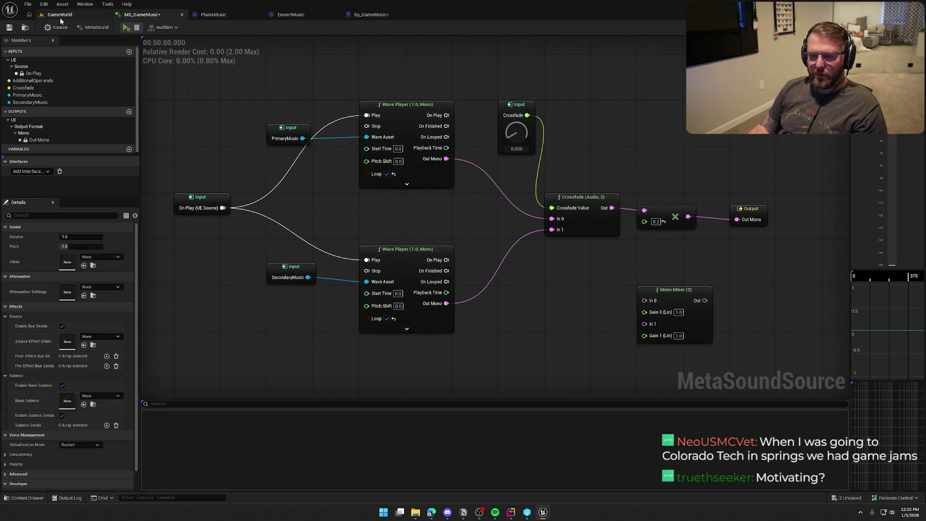
{"action": "left_click", "coordinate": [60, 14]}
{"action": "left_click", "coordinate": [178, 27]}
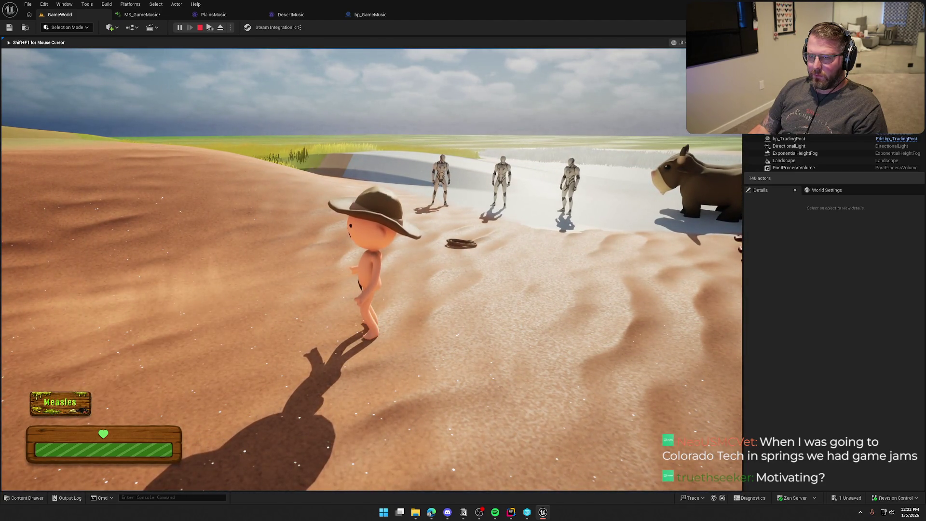
{"action": "key", "text": "Escape"}
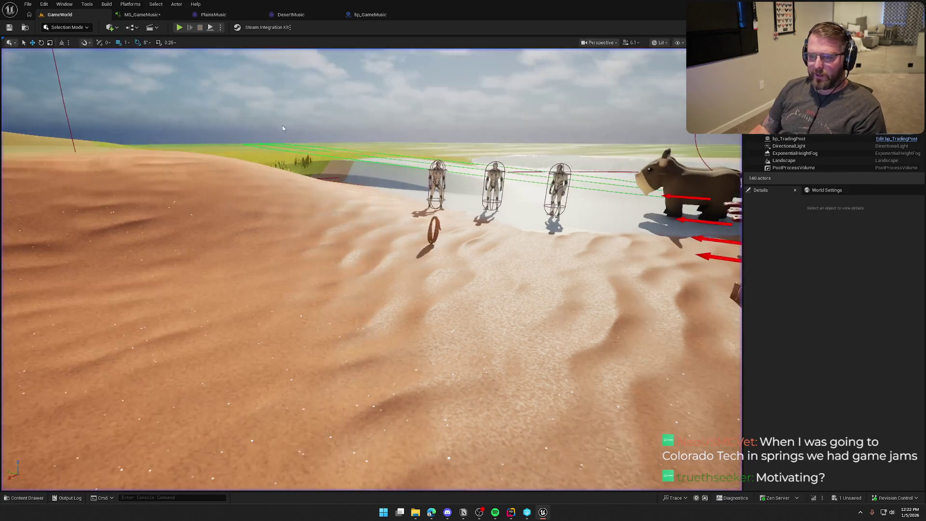
{"action": "left_click", "coordinate": [143, 14]}
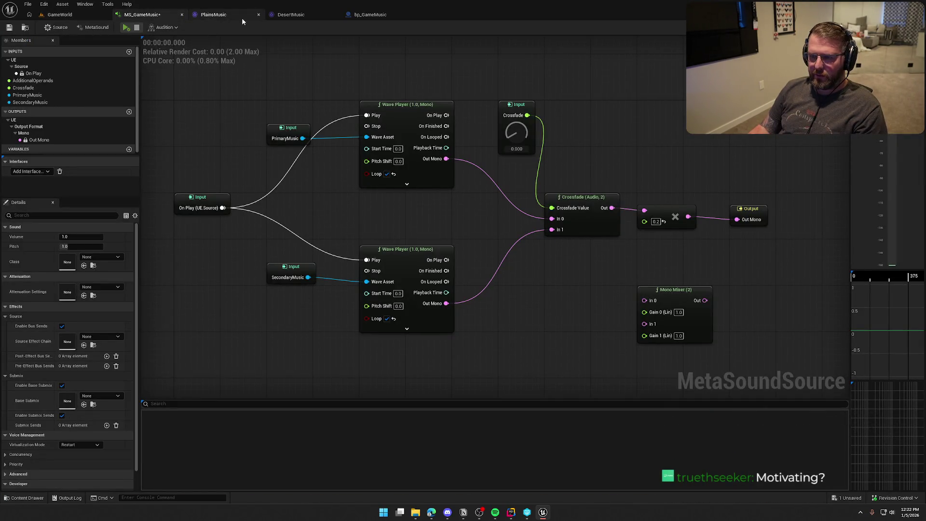
- Change bp_GameMusic's Music map so the Forest entry uses DesertMusic, then return to GameWorld
{"action": "left_click", "coordinate": [370, 14]}
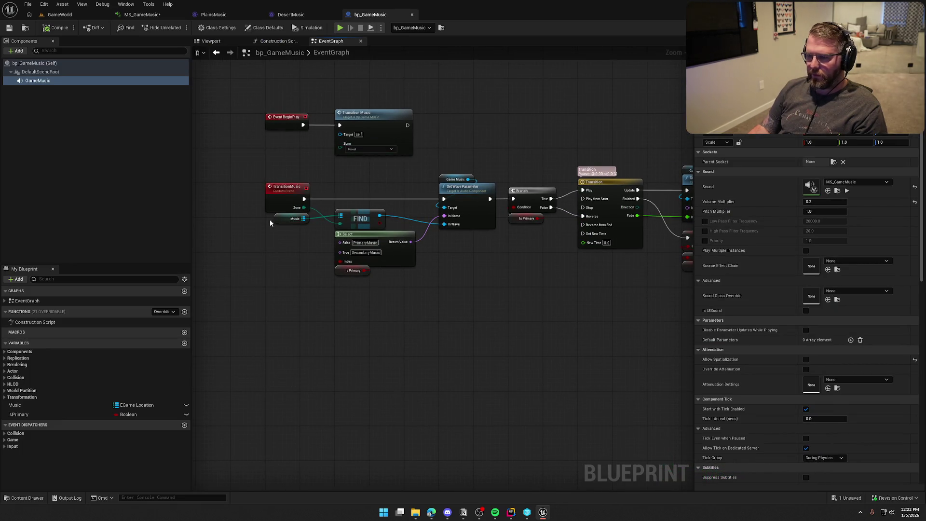
{"action": "left_click", "coordinate": [282, 219]}
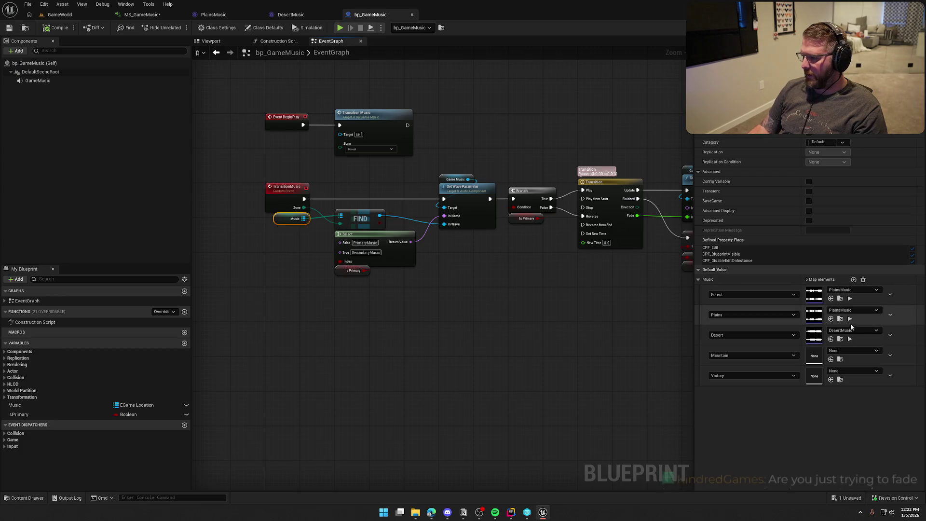
{"action": "left_click", "coordinate": [854, 289]}
{"action": "left_click", "coordinate": [853, 287]}
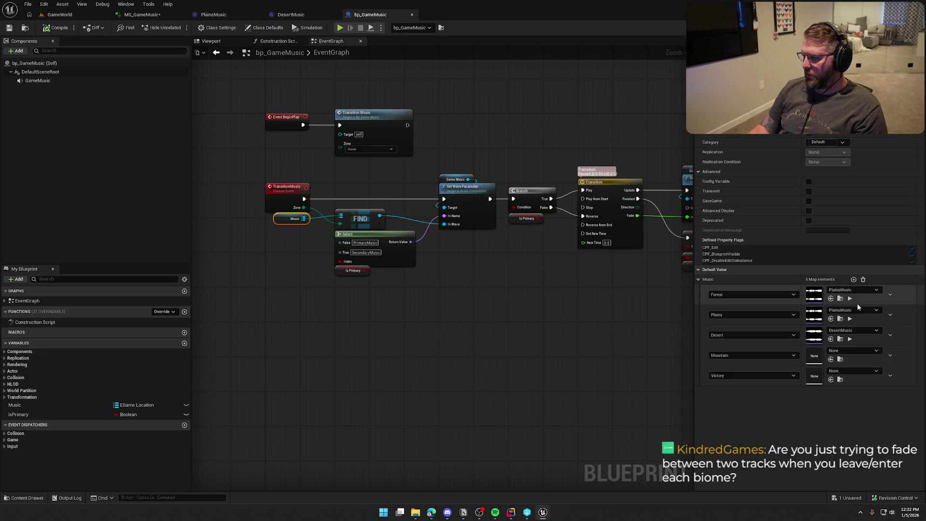
{"action": "left_click", "coordinate": [853, 291]}
{"action": "type", "text": "des"}
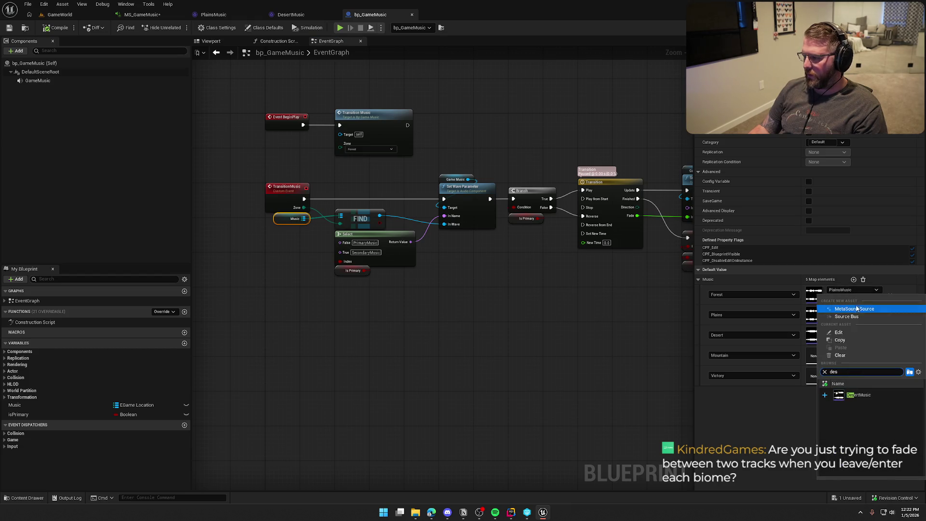
{"action": "left_click", "coordinate": [863, 395]}
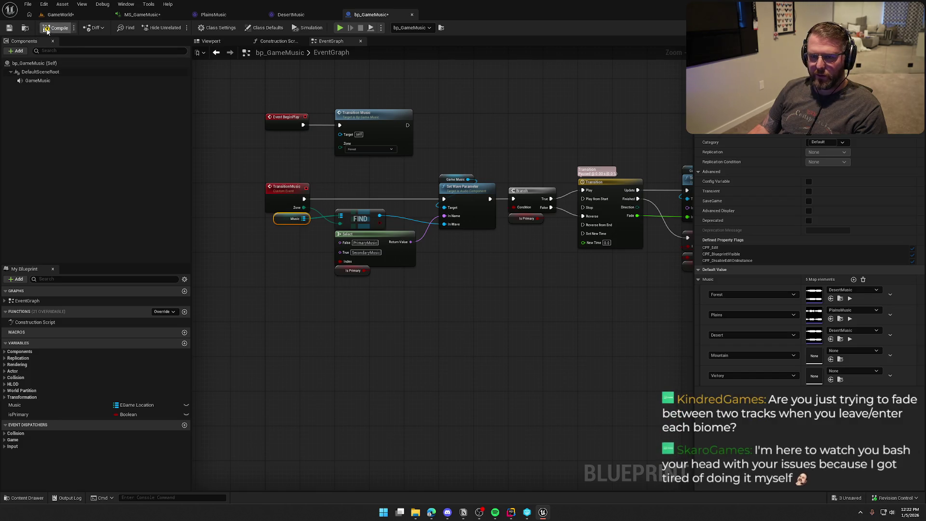
{"action": "left_click", "coordinate": [61, 15]}
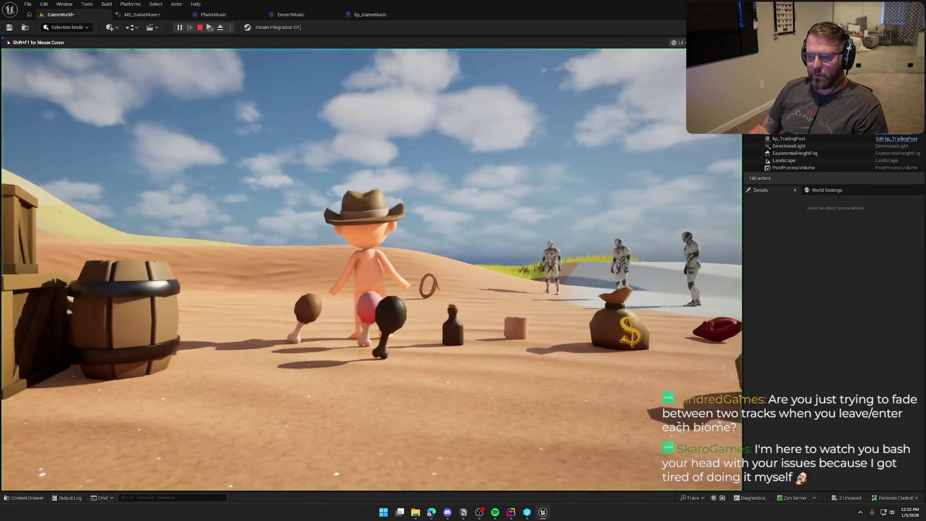
- Walk the character forward and back across the desert, then stop play with F8
{"action": "key", "text": "w"}
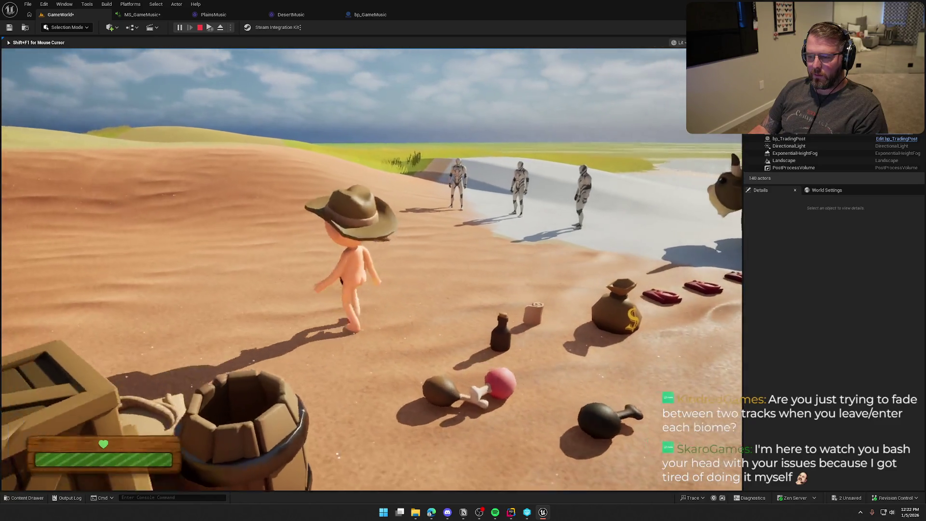
{"action": "key", "text": "s"}
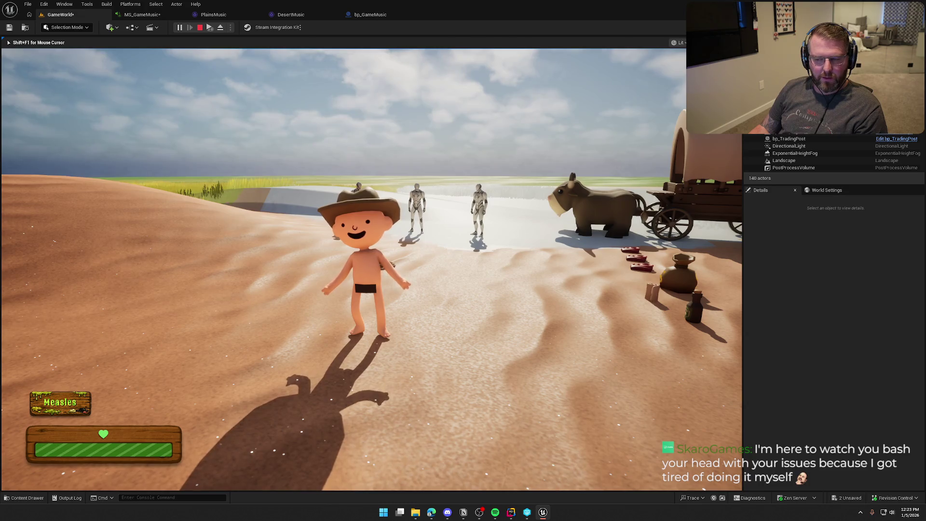
{"action": "key", "text": "F8"}
- Set the GameMusic component's Volume Multiplier to 0.5 and compile bp_GameMusic
{"action": "left_click", "coordinate": [370, 15]}
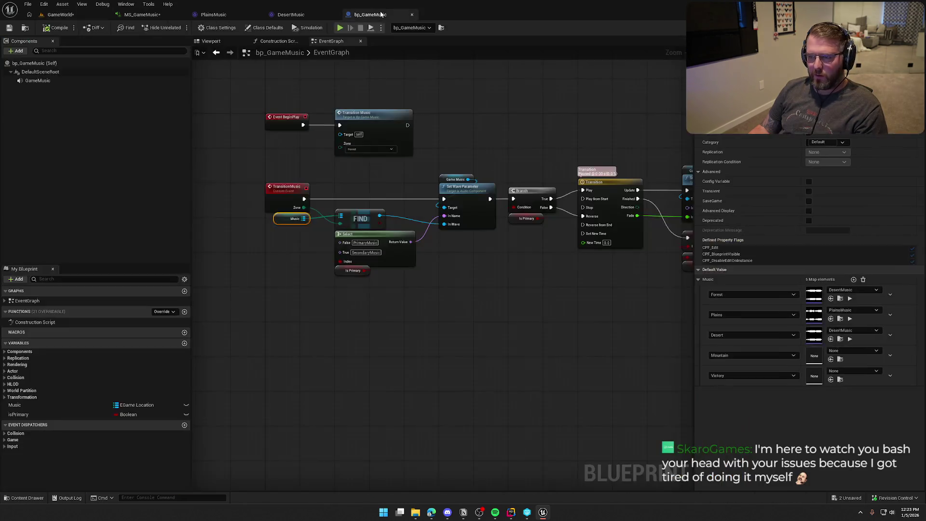
{"action": "mouse_move", "coordinate": [495, 153]}
{"action": "left_mouse_down"}
{"action": "mouse_move", "coordinate": [476, 143]}
{"action": "mouse_move", "coordinate": [384, 151]}
{"action": "mouse_move", "coordinate": [411, 158]}
{"action": "left_mouse_up"}
{"action": "left_click", "coordinate": [37, 80]}
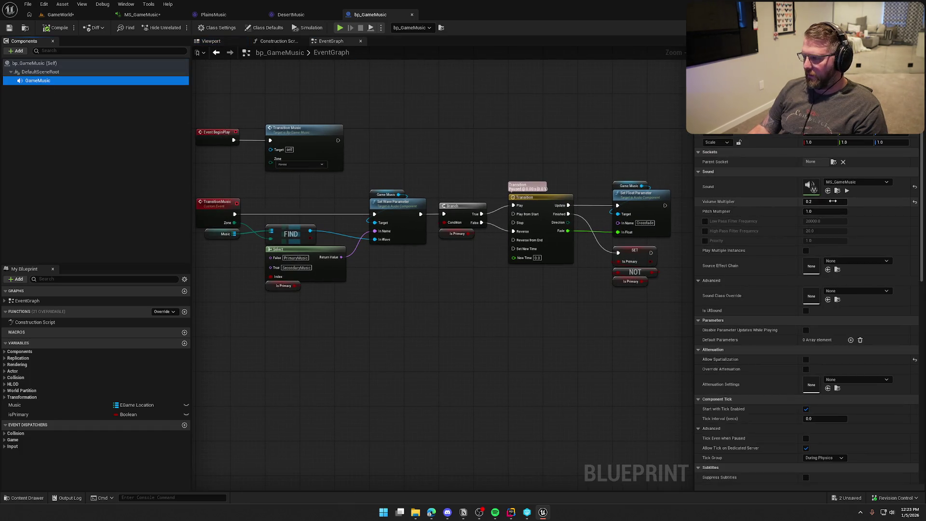
{"action": "left_click", "coordinate": [834, 202]}
{"action": "type", "text": "0.5"}
{"action": "key", "text": "Return"}
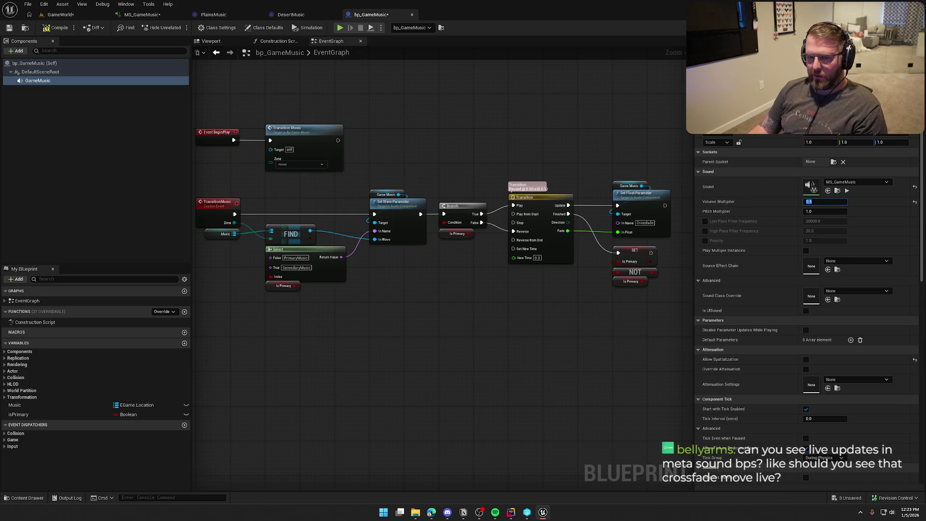
{"action": "left_click", "coordinate": [57, 27]}
{"action": "left_click", "coordinate": [60, 15]}
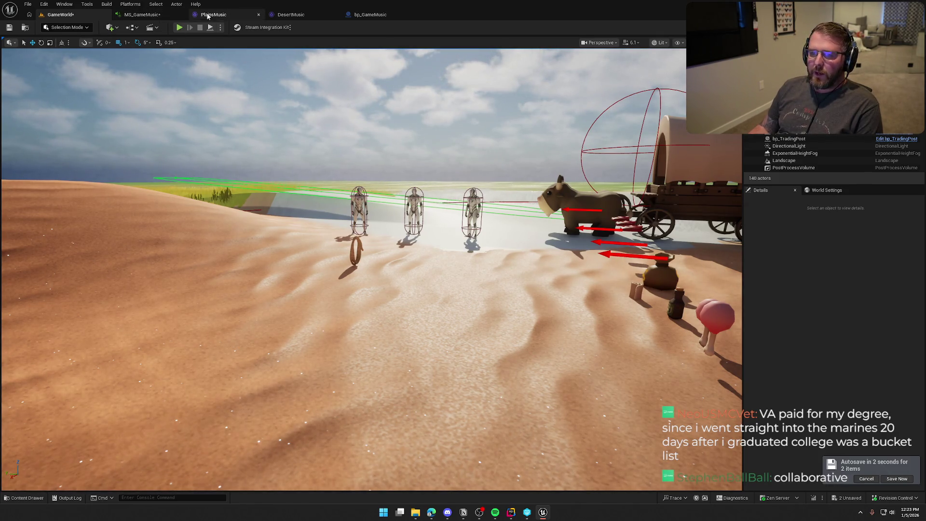
{"action": "left_click", "coordinate": [364, 15]}
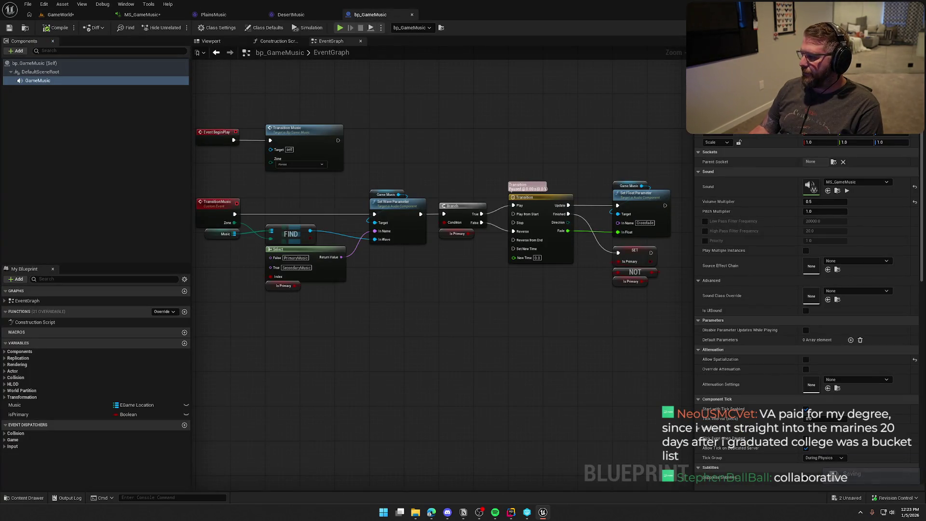
{"action": "key", "text": "alt+Tab"}
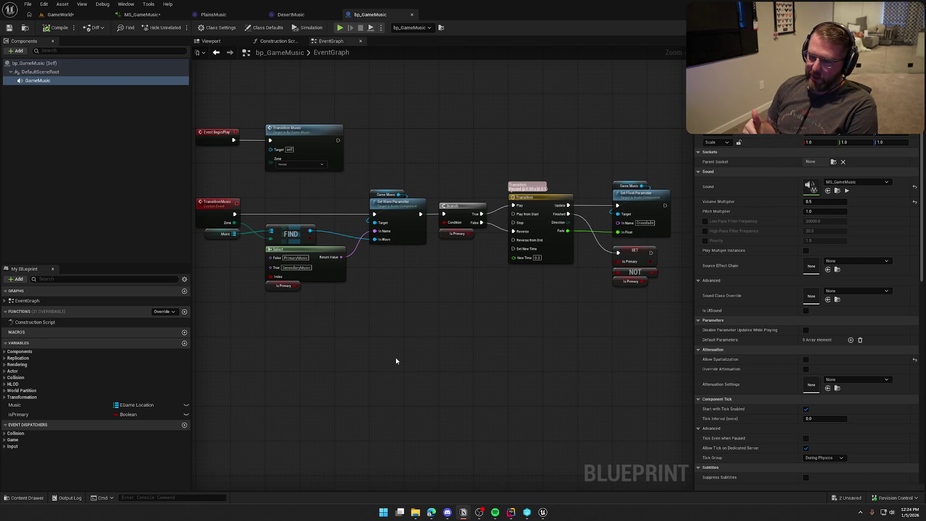
{"action": "left_click_drag", "start_coordinate": [405, 358], "coordinate": [448, 359]}
{"action": "left_click_drag", "start_coordinate": [287, 293], "coordinate": [287, 293]}
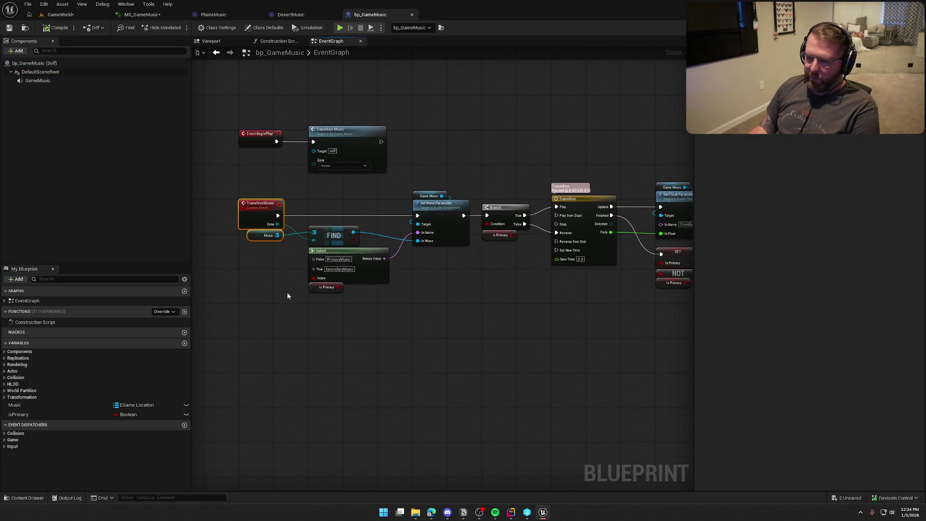
{"action": "left_click", "coordinate": [277, 300]}
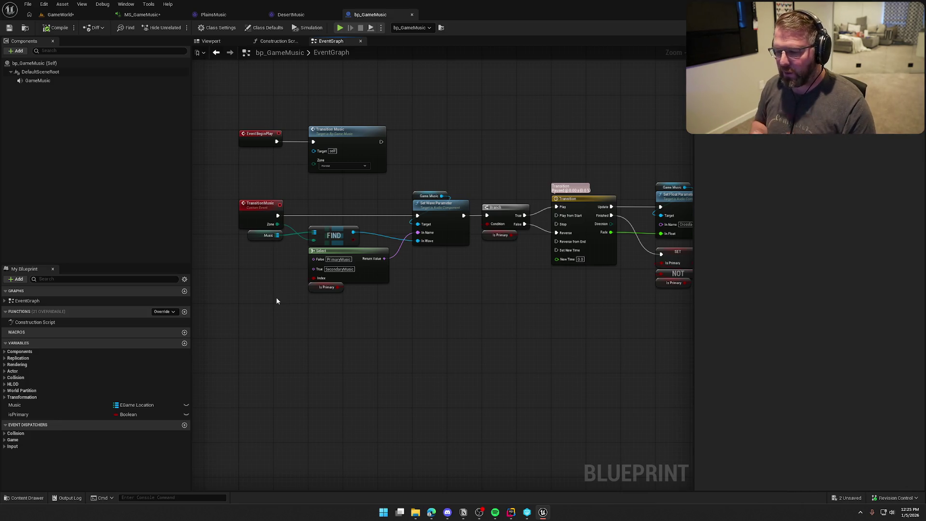
{"action": "mouse_move", "coordinate": [276, 301]}
{"action": "left_mouse_down"}
{"action": "mouse_move", "coordinate": [494, 328]}
{"action": "mouse_move", "coordinate": [463, 345]}
{"action": "left_mouse_up"}
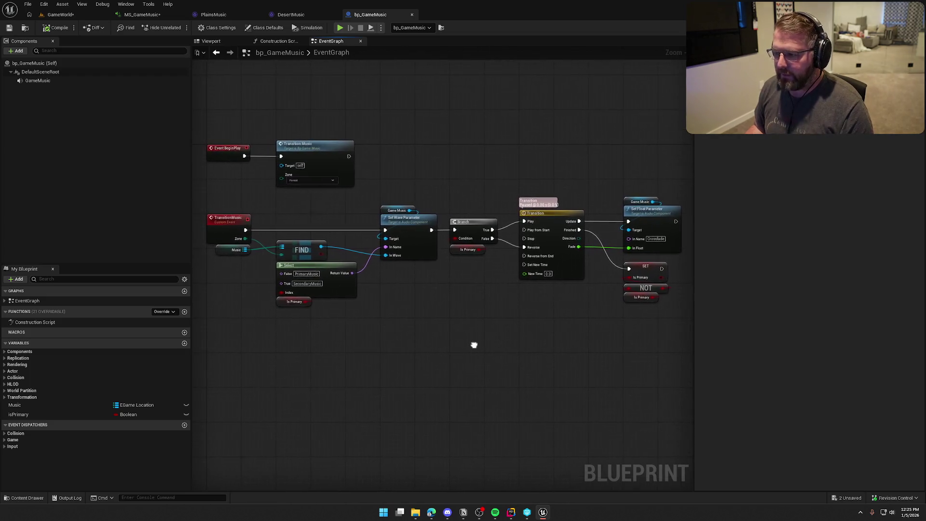
- In MS_GameMusic, drag the Crossfade input down to about 0.456, then up to 1.000
{"action": "left_click", "coordinate": [142, 14]}
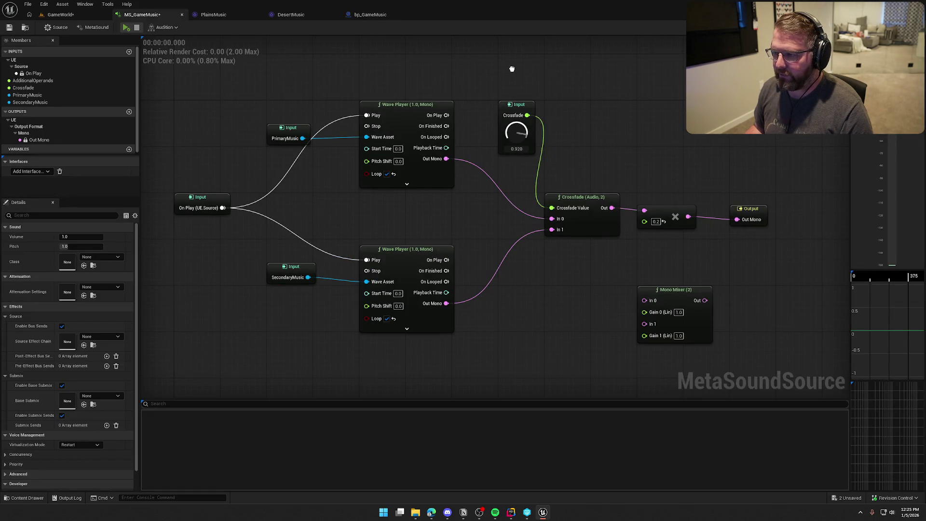
{"action": "left_click_drag", "start_coordinate": [512, 69], "coordinate": [521, 107]}
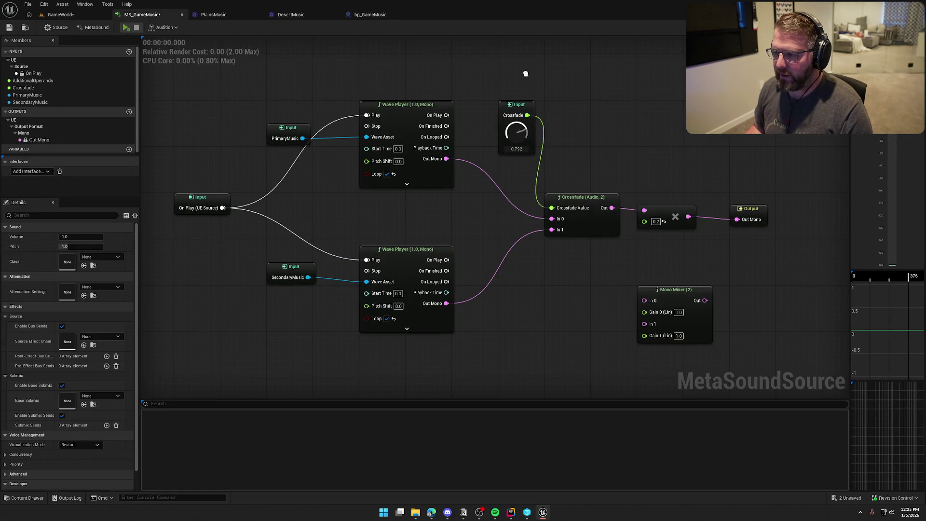
{"action": "mouse_move", "coordinate": [526, 73]}
{"action": "left_mouse_down"}
{"action": "mouse_move", "coordinate": [529, 30]}
{"action": "mouse_move", "coordinate": [539, 294]}
{"action": "left_mouse_up"}
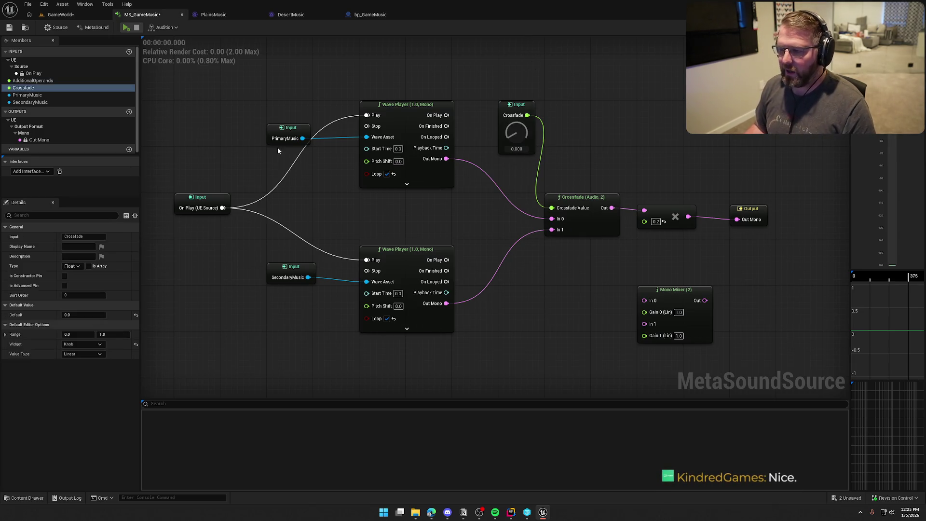
- Playtest GameWorld, walking the character past the trade items toward the statues
{"action": "left_click", "coordinate": [60, 15]}
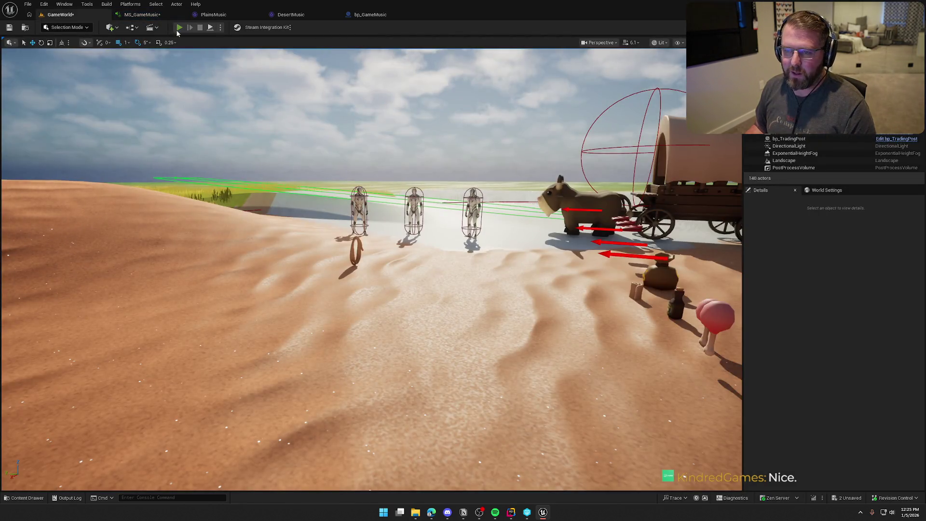
{"action": "key", "text": "w"}
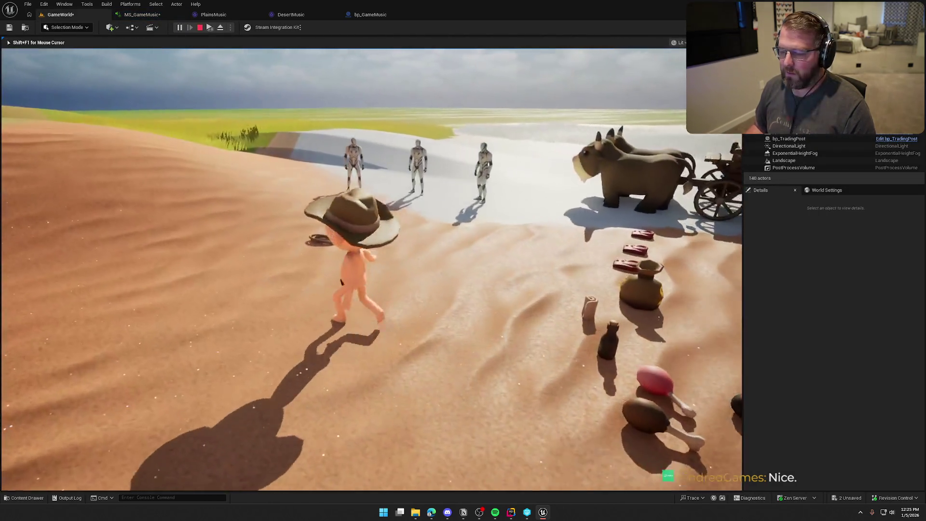
{"action": "key", "text": "a"}
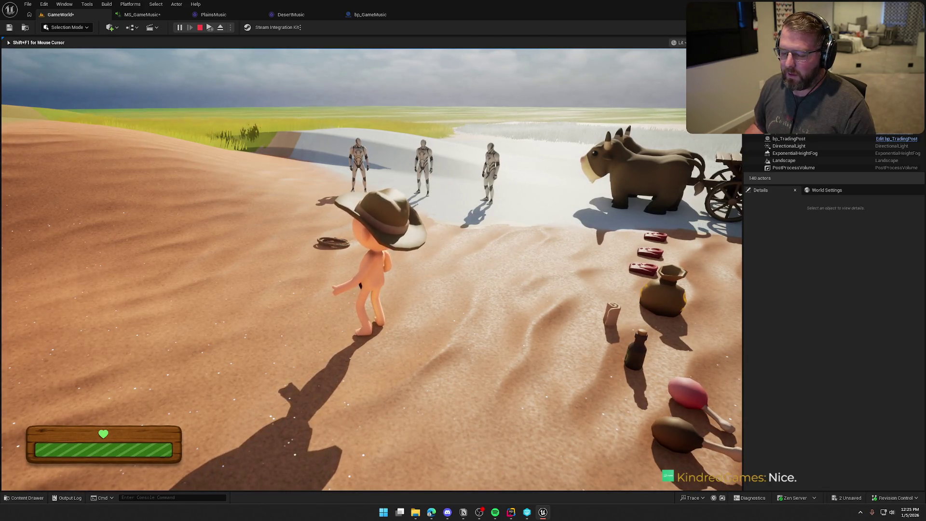
{"action": "key", "text": "w"}
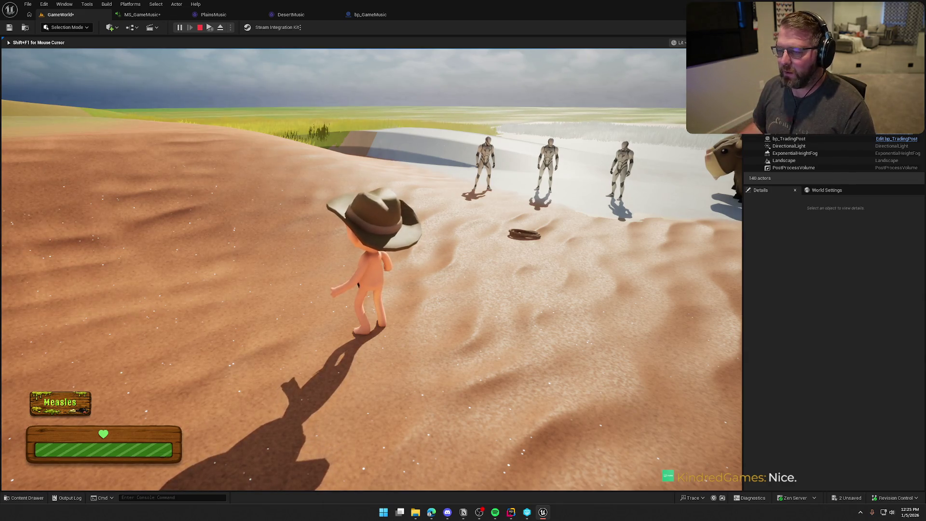
{"action": "key", "text": "Escape"}
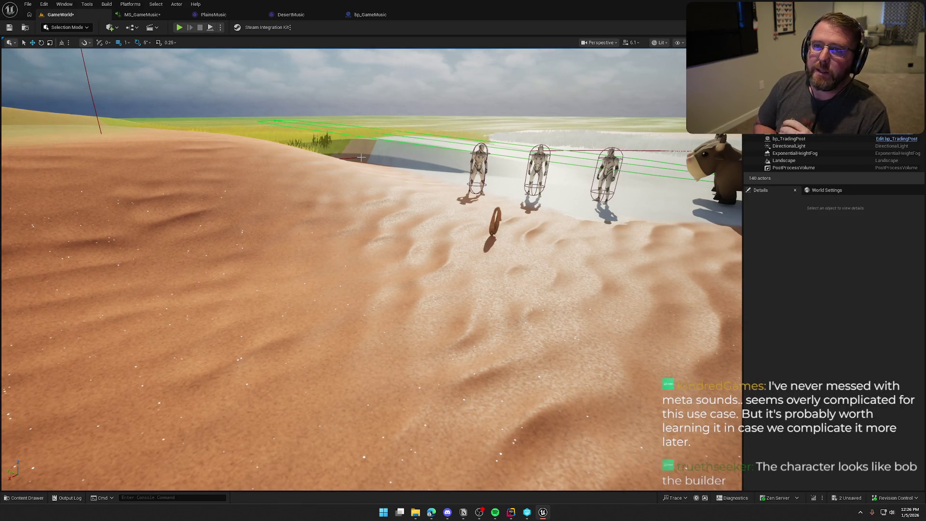
- Dock the floating MS_GameMusic editor window into the tab bar
{"action": "left_click", "coordinate": [371, 14]}
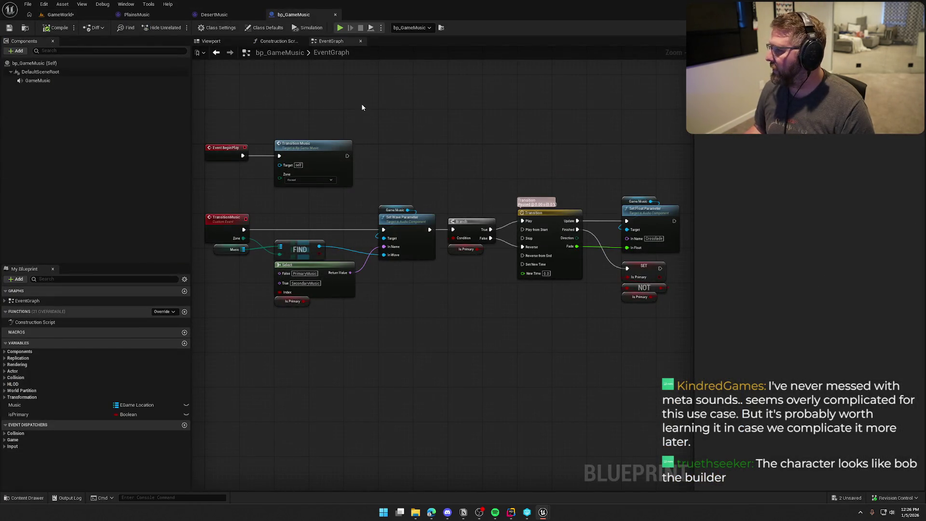
{"action": "left_click", "coordinate": [61, 15]}
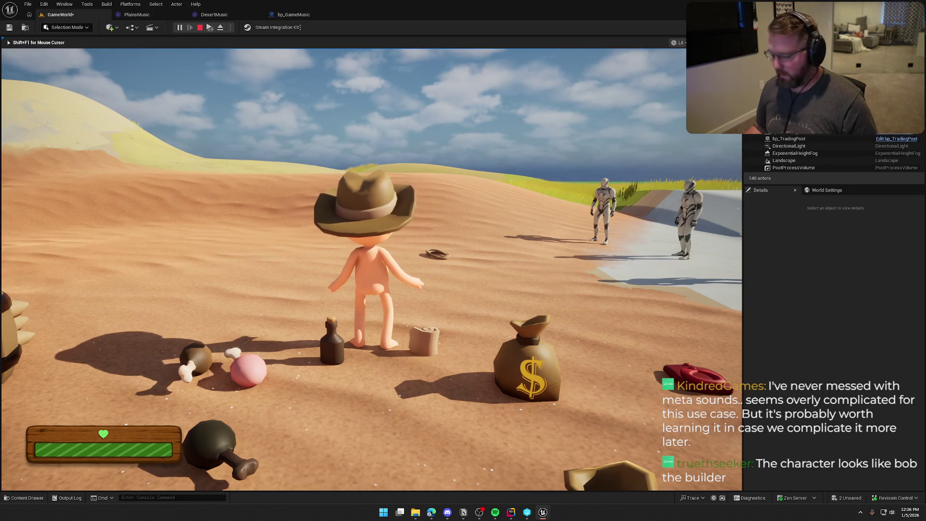
{"action": "key", "text": "super"}
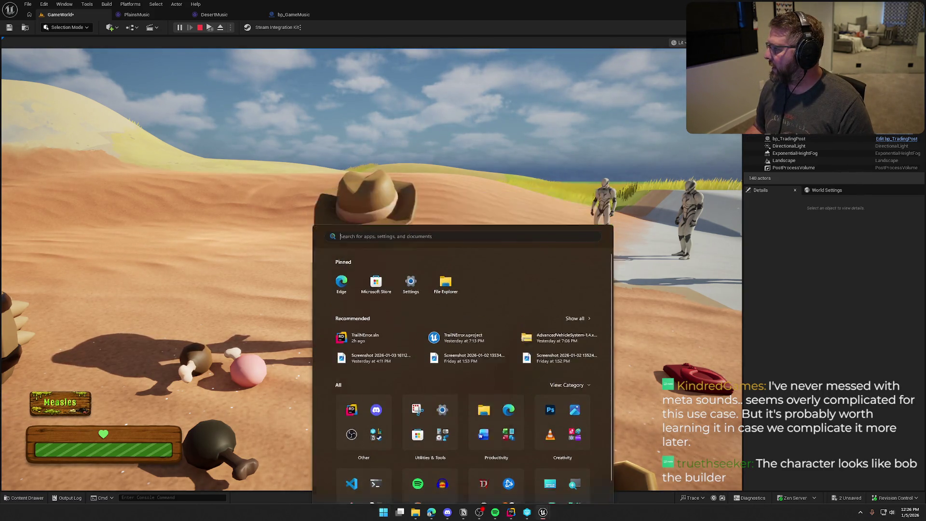
{"action": "key", "text": "Escape"}
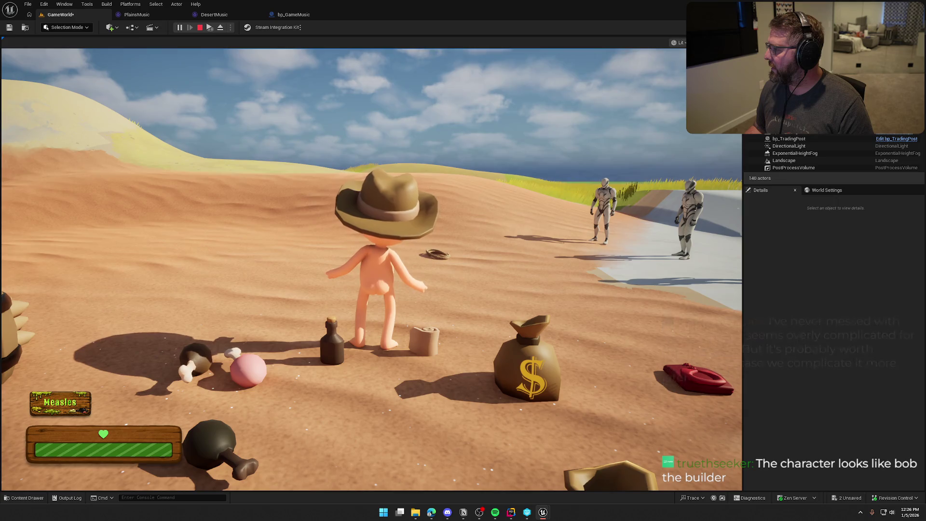
{"action": "mouse_move", "coordinate": [357, 97]}
{"action": "left_mouse_down"}
{"action": "mouse_move", "coordinate": [126, 41]}
{"action": "mouse_move", "coordinate": [146, 17]}
{"action": "left_mouse_up"}
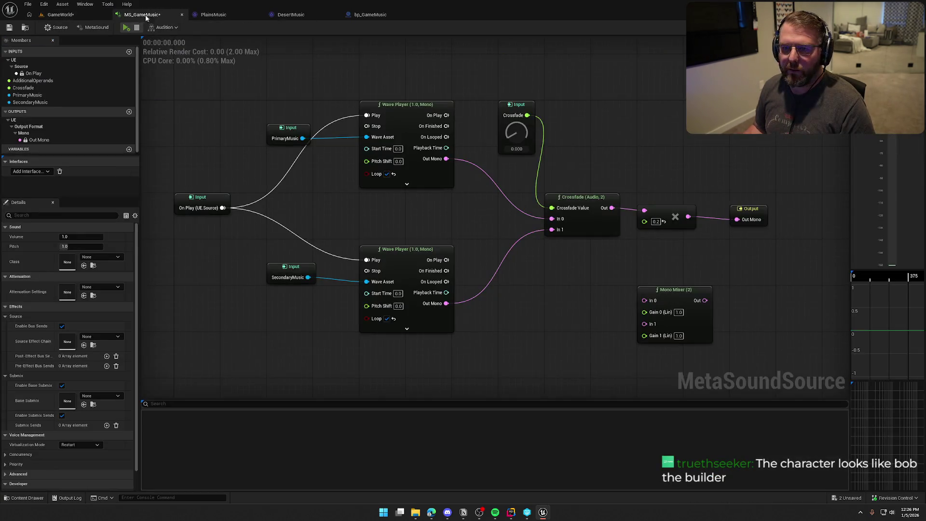
- Stop the game simulation from bp_GameMusic and go back to the MS_GameMusic graph
{"action": "left_click", "coordinate": [370, 14]}
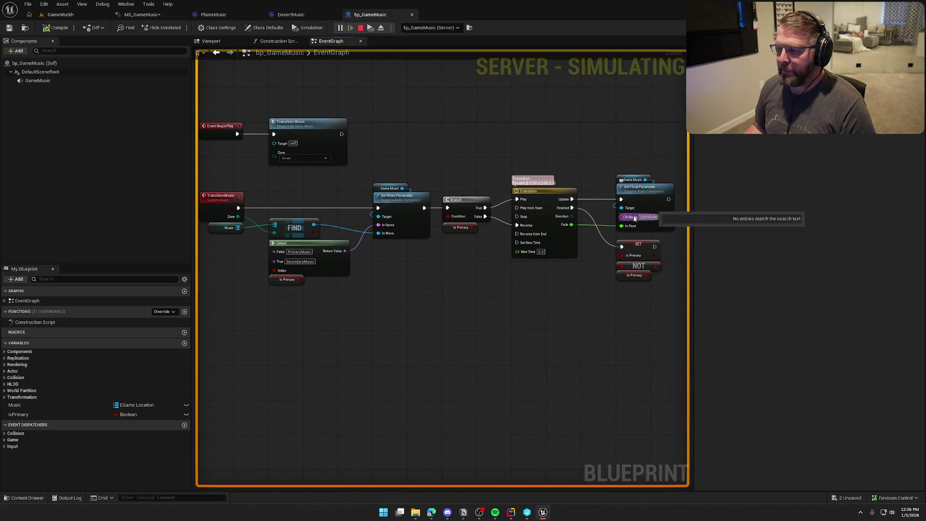
{"action": "key", "text": "Escape"}
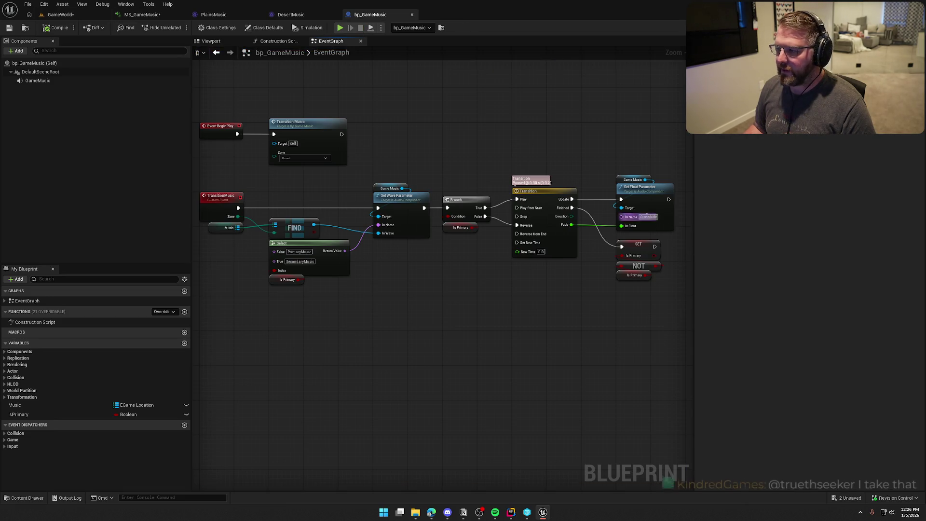
{"action": "left_click", "coordinate": [138, 15]}
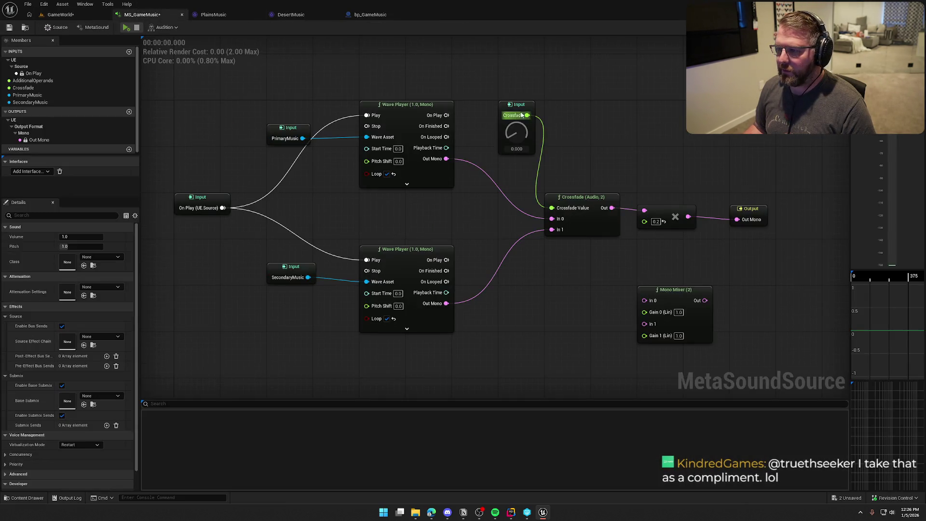
{"action": "left_click_drag", "start_coordinate": [576, 156], "coordinate": [564, 140]}
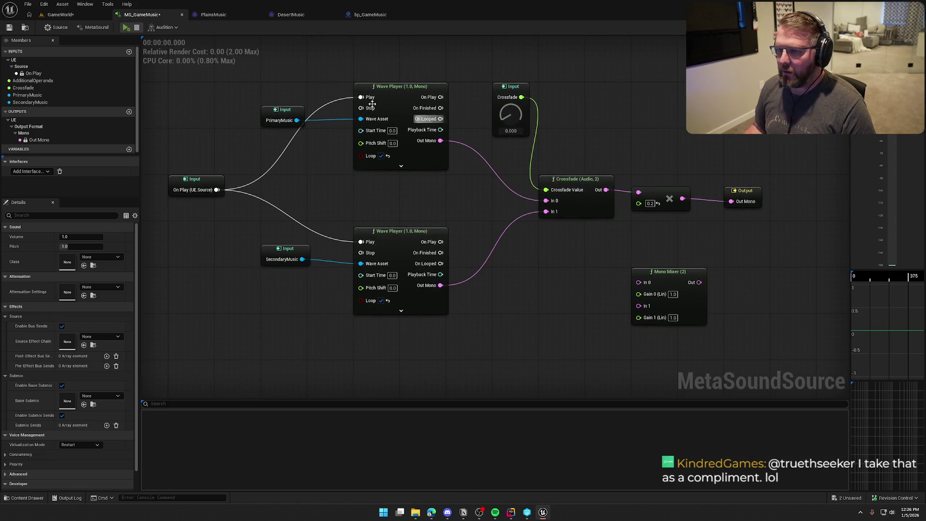
- Replace the MetaSound's Author field with the new author's name
{"action": "left_click", "coordinate": [96, 28]}
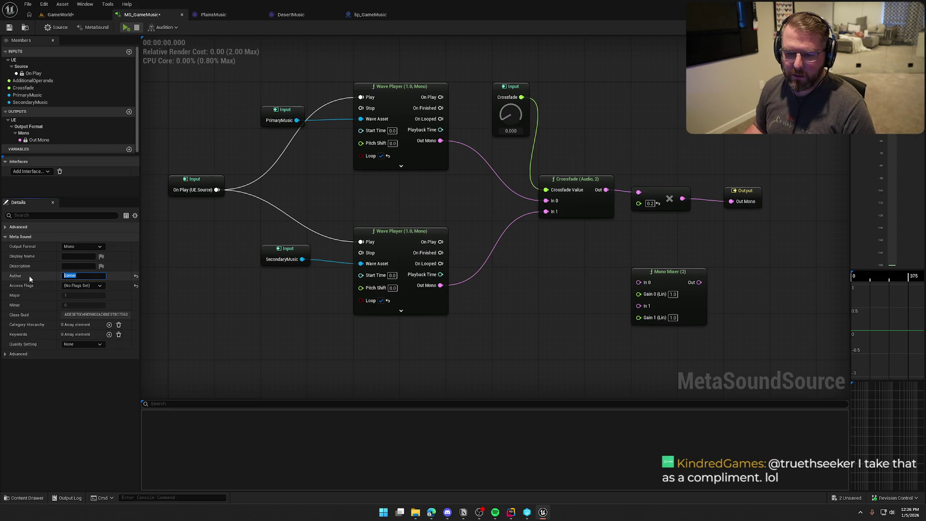
{"action": "key", "text": "BackSpace"}
{"action": "type", "text": "berhasli"}
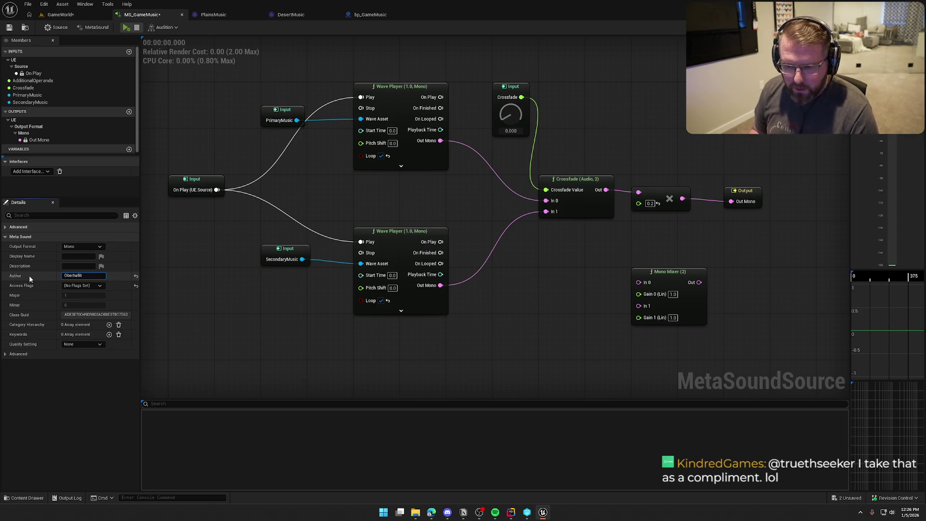
{"action": "key", "text": "Return"}
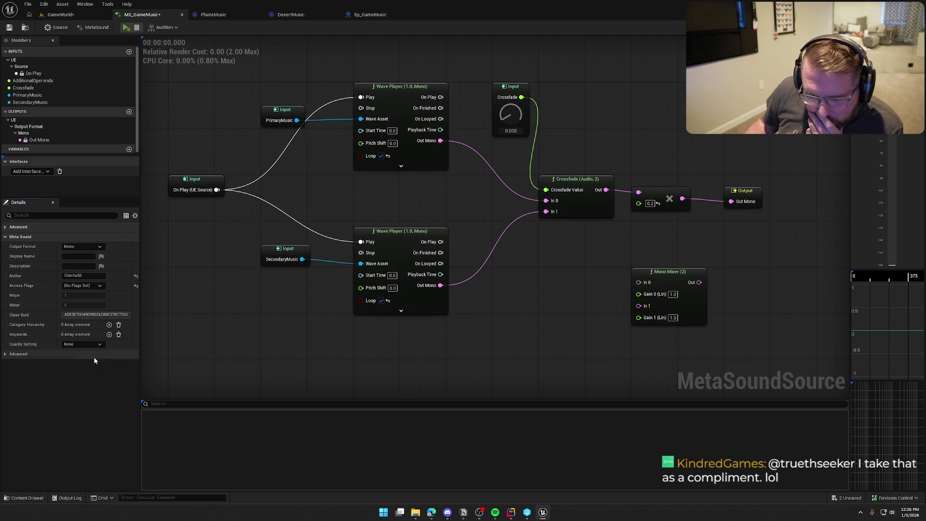
- Review the MetaSound's Advanced, Source, Concurrency and Priority settings
{"action": "left_click", "coordinate": [16, 353]}
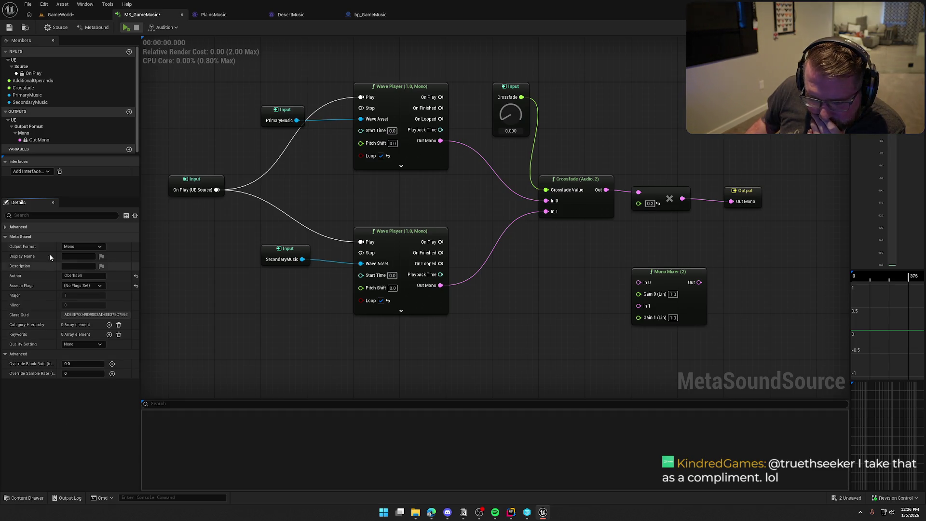
{"action": "left_click", "coordinate": [60, 28]}
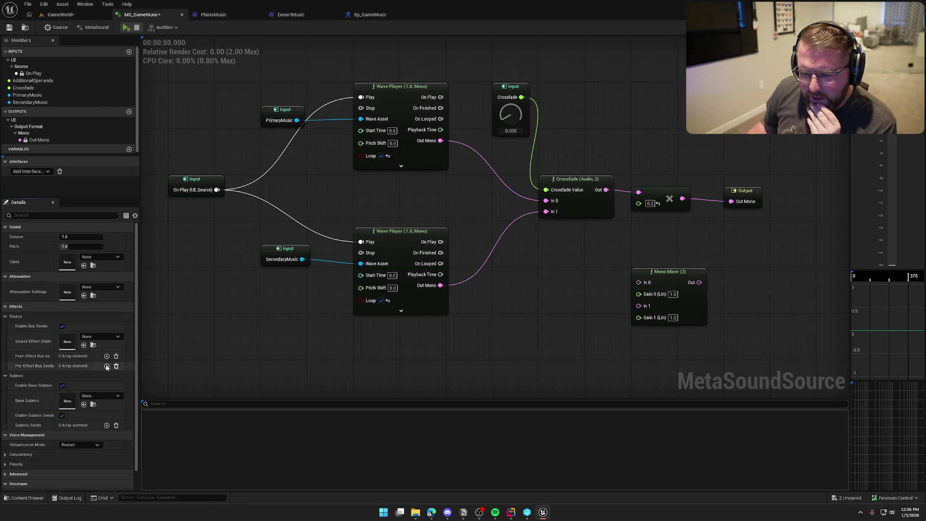
{"action": "scroll", "coordinate": [32, 374], "scroll_direction": "down", "scroll_amount": 1}
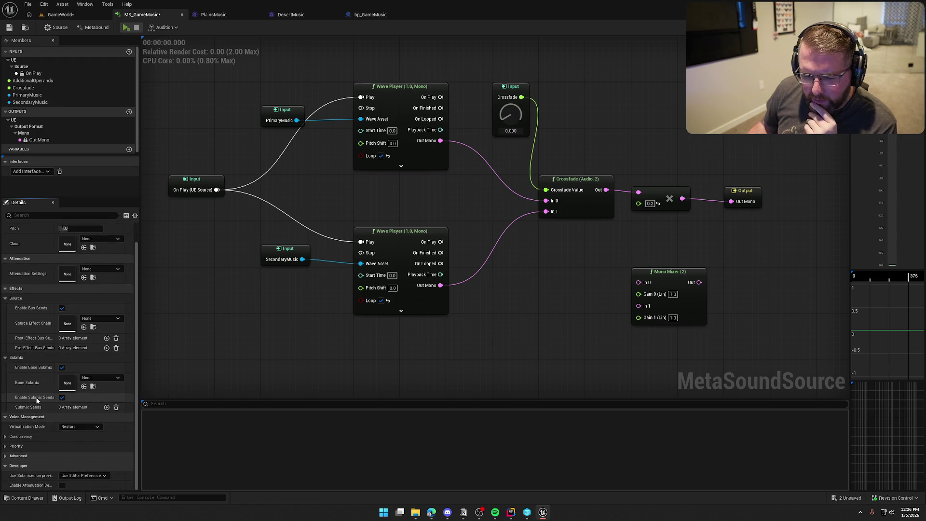
{"action": "left_click", "coordinate": [8, 457]}
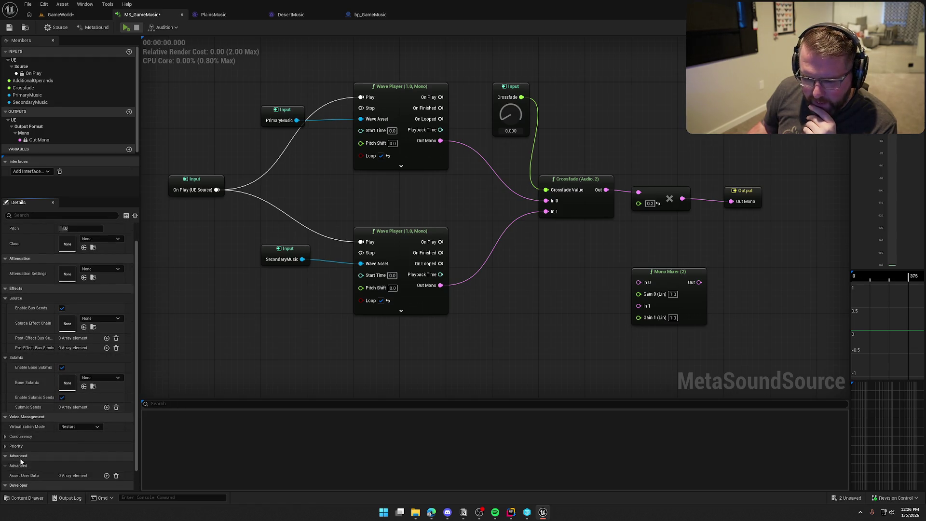
{"action": "scroll", "coordinate": [8, 456], "scroll_direction": "down", "scroll_amount": 1}
{"action": "left_click", "coordinate": [4, 416]}
{"action": "scroll", "coordinate": [38, 452], "scroll_direction": "up", "scroll_amount": 1}
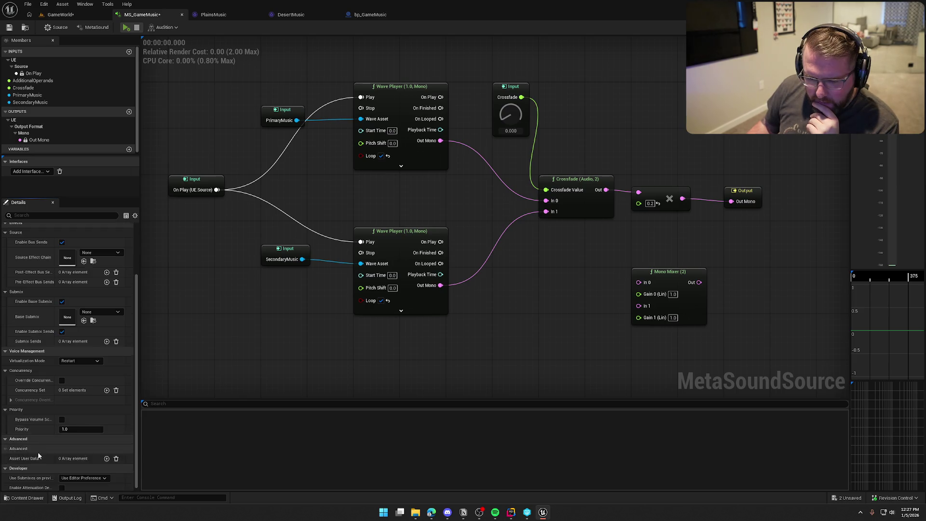
{"action": "scroll", "coordinate": [43, 457], "scroll_direction": "up", "scroll_amount": 1}
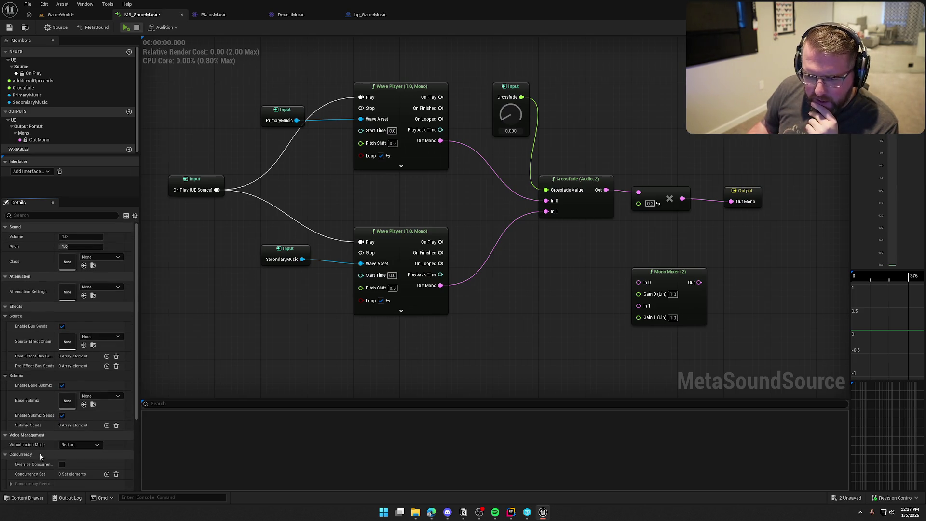
{"action": "left_click", "coordinate": [60, 14]}
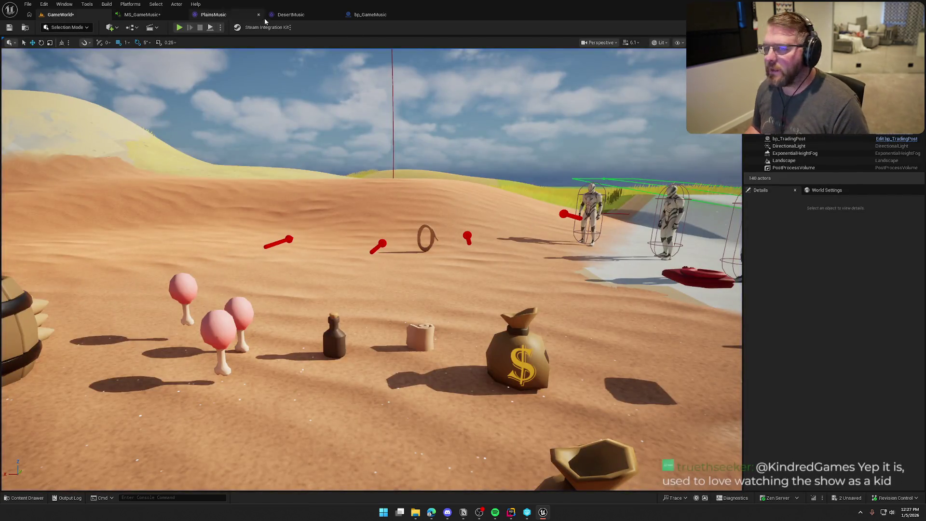
{"action": "left_click", "coordinate": [370, 15]}
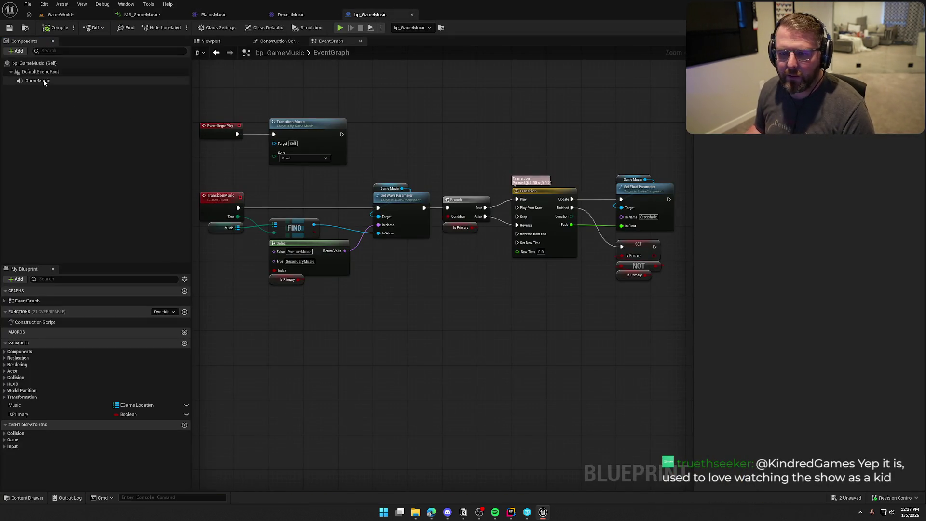
- Review the GameMusic component's Details and the music transition nodes in bp_GameMusic
{"action": "left_click", "coordinate": [73, 81]}
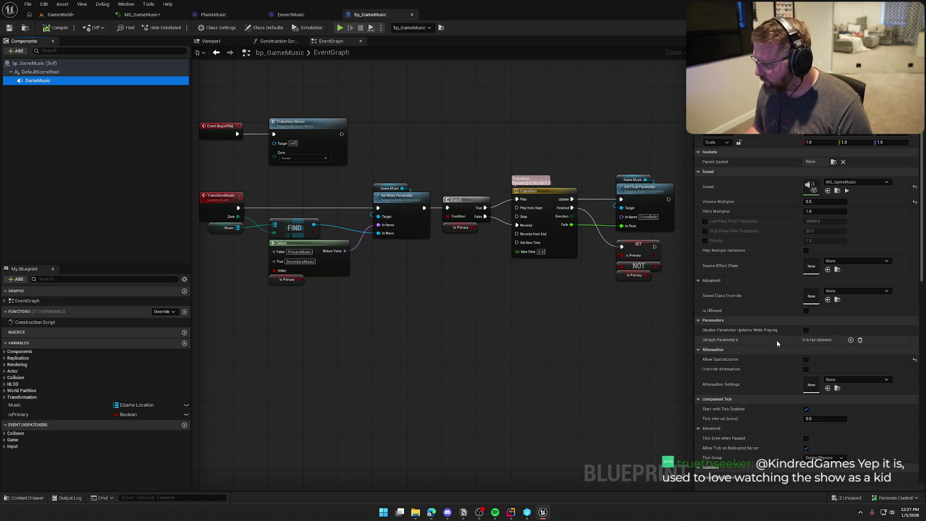
{"action": "scroll", "coordinate": [777, 339], "scroll_direction": "down", "scroll_amount": 2}
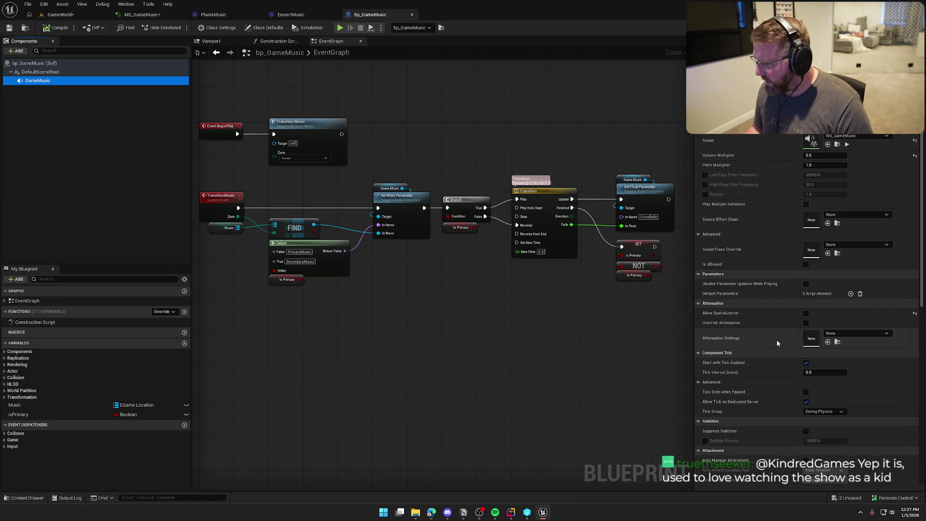
{"action": "mouse_move", "coordinate": [752, 289]}
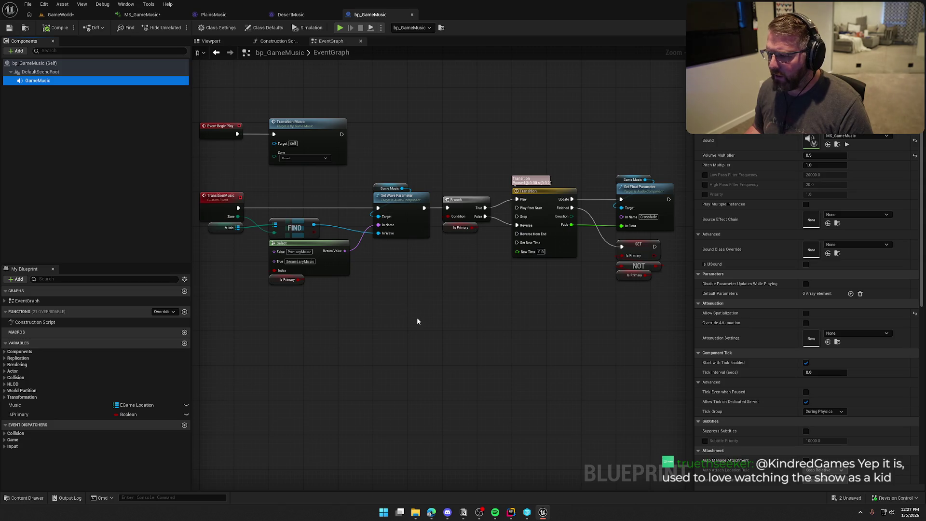
{"action": "mouse_move", "coordinate": [208, 186]}
{"action": "left_mouse_down"}
{"action": "mouse_move", "coordinate": [672, 306]}
{"action": "mouse_move", "coordinate": [224, 171]}
{"action": "mouse_move", "coordinate": [246, 207]}
{"action": "left_mouse_up"}
{"action": "left_click", "coordinate": [614, 290]}
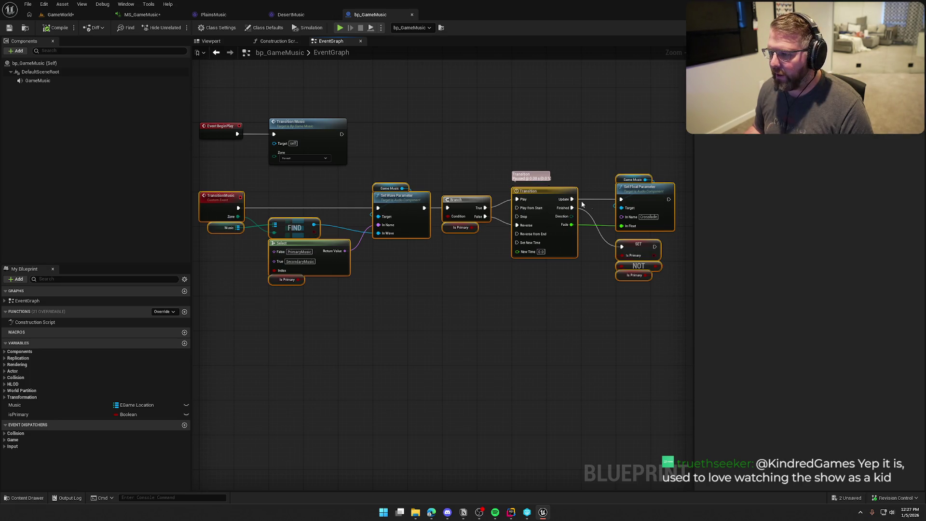
{"action": "left_click", "coordinate": [545, 340]}
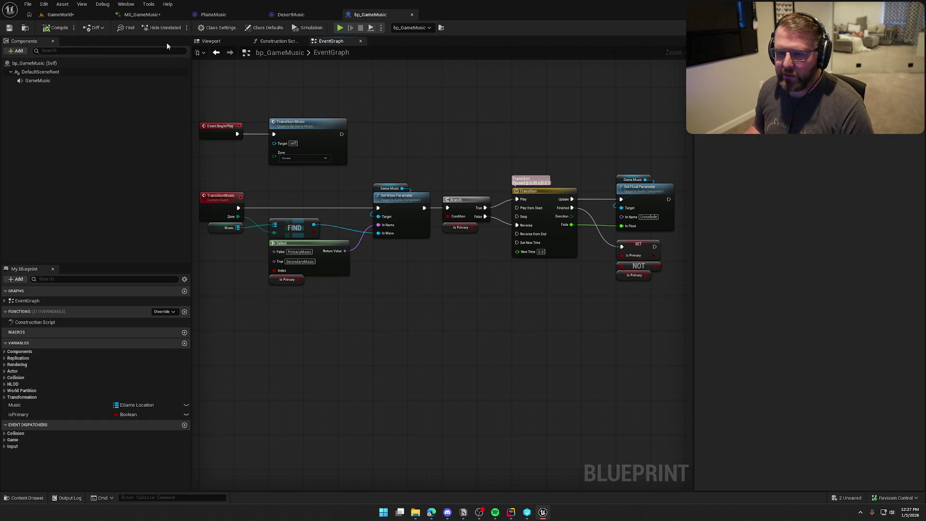
{"action": "left_click", "coordinate": [142, 15]}
- Save MS_GameMusic, then play it while sweeping the Crossfade knob up to 1.000, and stop
{"action": "left_click", "coordinate": [9, 27]}
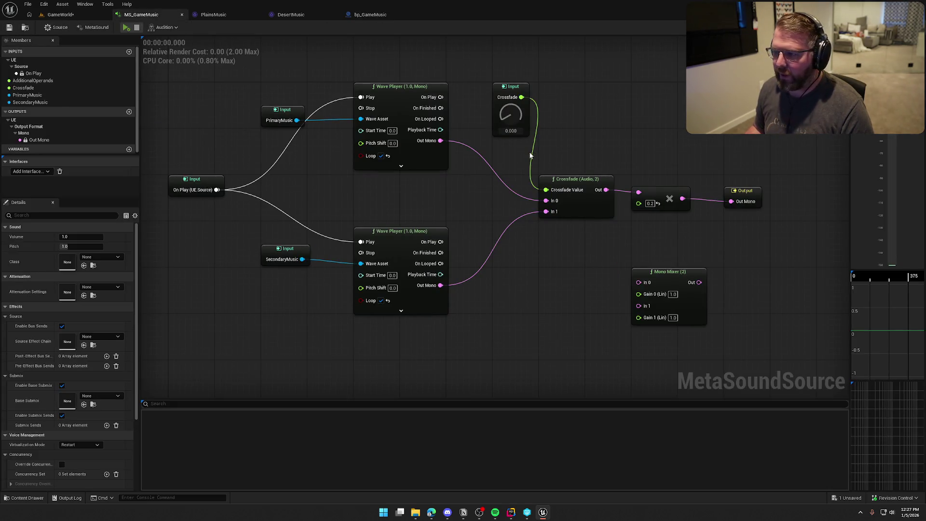
{"action": "left_click", "coordinate": [126, 27]}
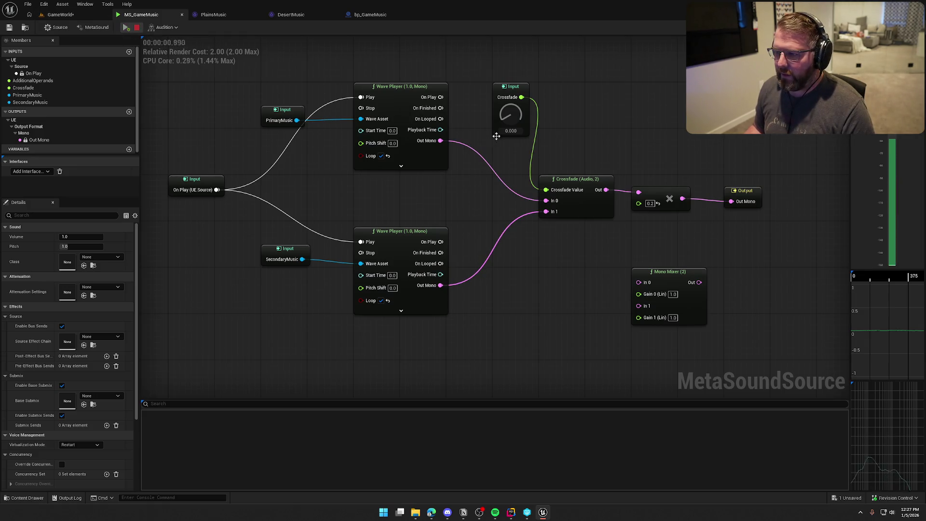
{"action": "mouse_move", "coordinate": [510, 113]}
{"action": "left_mouse_down"}
{"action": "mouse_move", "coordinate": [509, 63]}
{"action": "mouse_move", "coordinate": [509, 82]}
{"action": "left_mouse_up"}
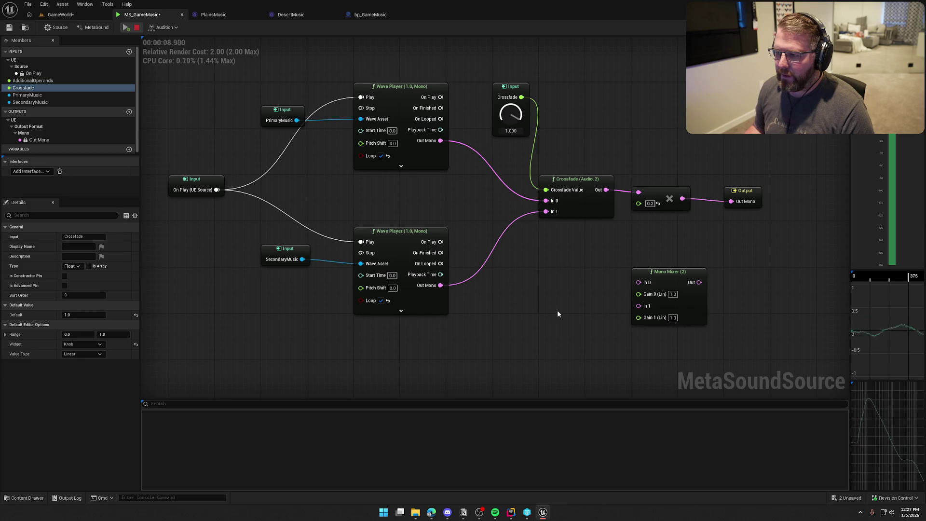
{"action": "mouse_move", "coordinate": [522, 131]}
{"action": "left_mouse_down"}
{"action": "mouse_move", "coordinate": [523, 241]}
{"action": "mouse_move", "coordinate": [517, 85]}
{"action": "mouse_move", "coordinate": [509, 238]}
{"action": "mouse_move", "coordinate": [518, 230]}
{"action": "mouse_move", "coordinate": [502, 236]}
{"action": "mouse_move", "coordinate": [514, 71]}
{"action": "left_mouse_up"}
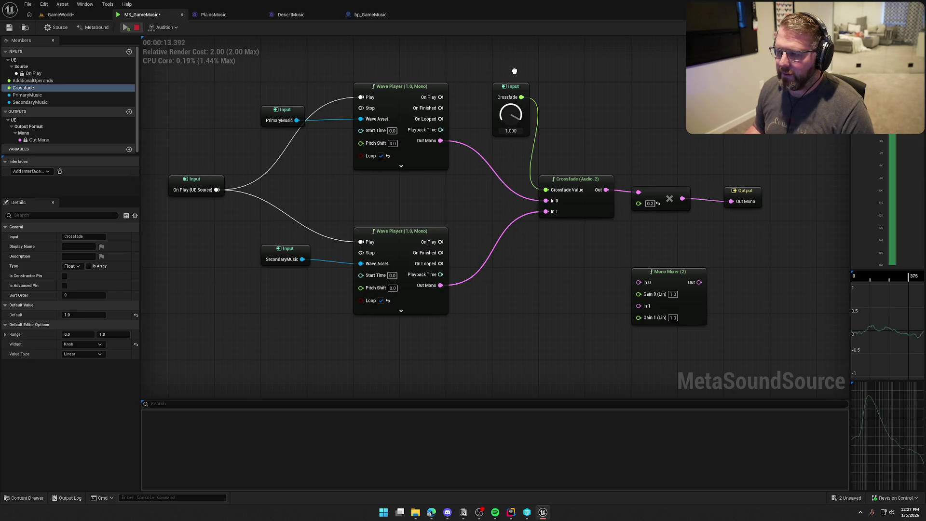
{"action": "left_click", "coordinate": [137, 27]}
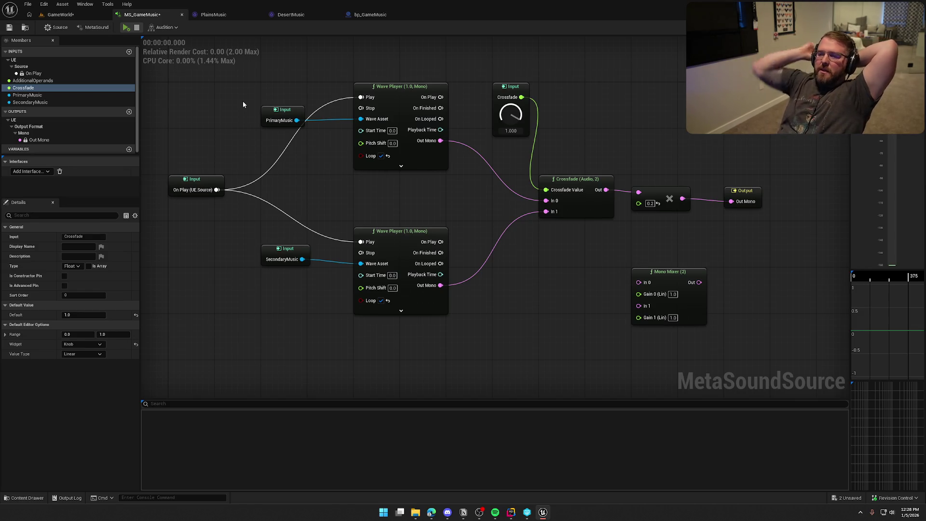
- Audition MS_GameMusic with the Crossfade knob turned down to 0.000, then stop playback
{"action": "left_click_drag", "start_coordinate": [518, 158], "coordinate": [589, 270]}
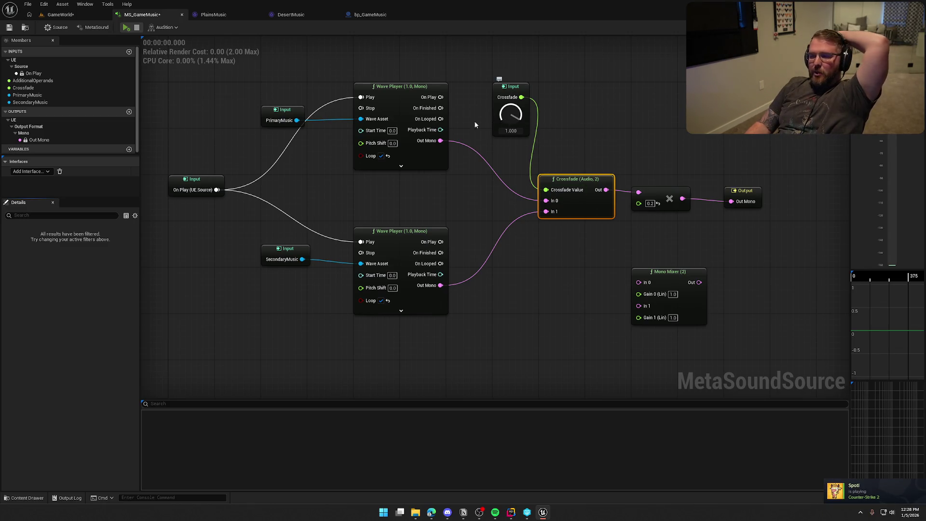
{"action": "left_click", "coordinate": [125, 27]}
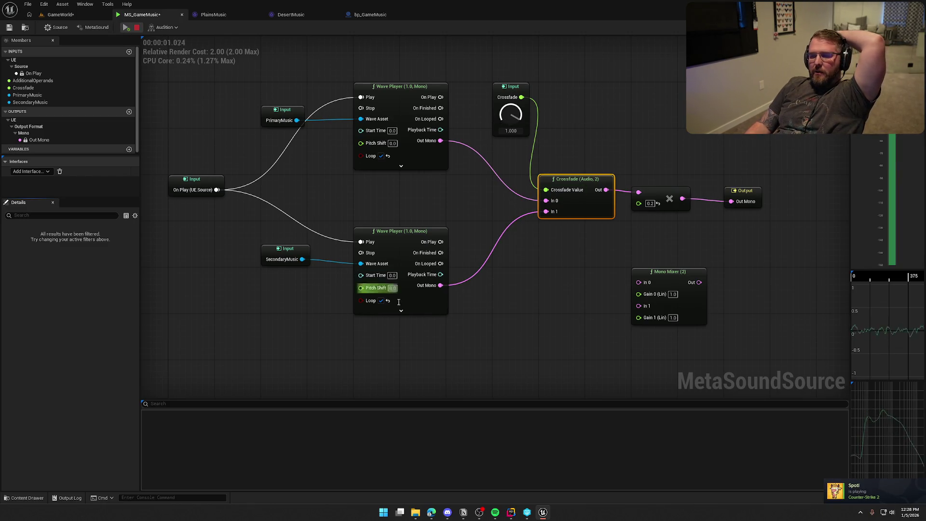
{"action": "left_click_drag", "start_coordinate": [511, 115], "coordinate": [518, 306]}
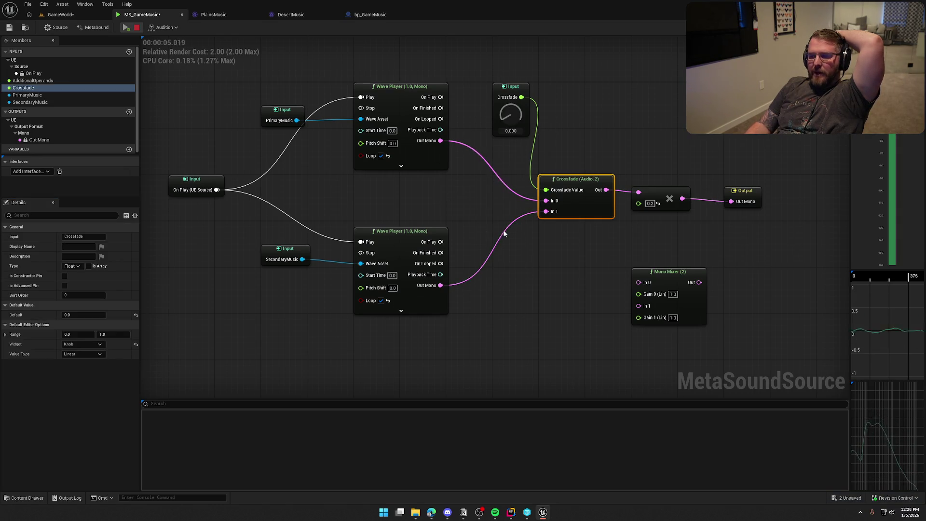
{"action": "left_click", "coordinate": [137, 28]}
{"action": "left_click", "coordinate": [125, 28]}
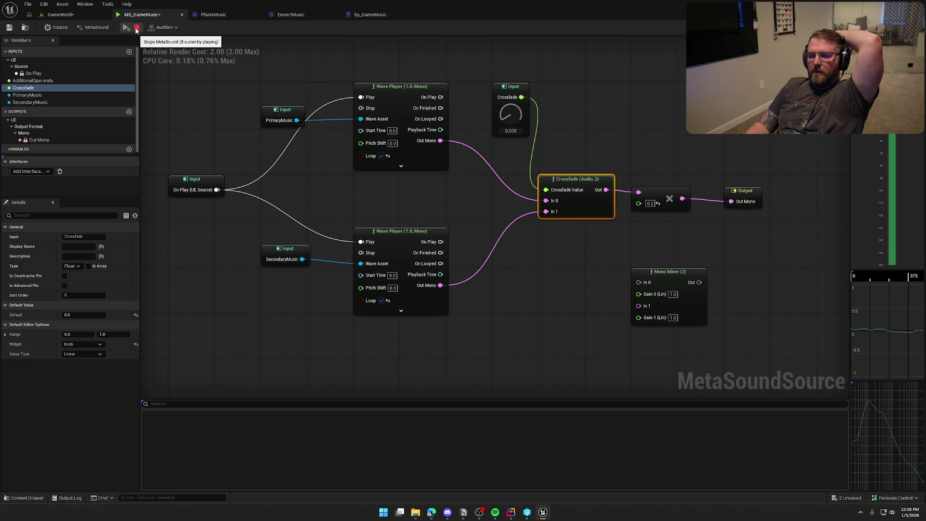
{"action": "left_click", "coordinate": [137, 28]}
{"action": "left_click", "coordinate": [305, 171]}
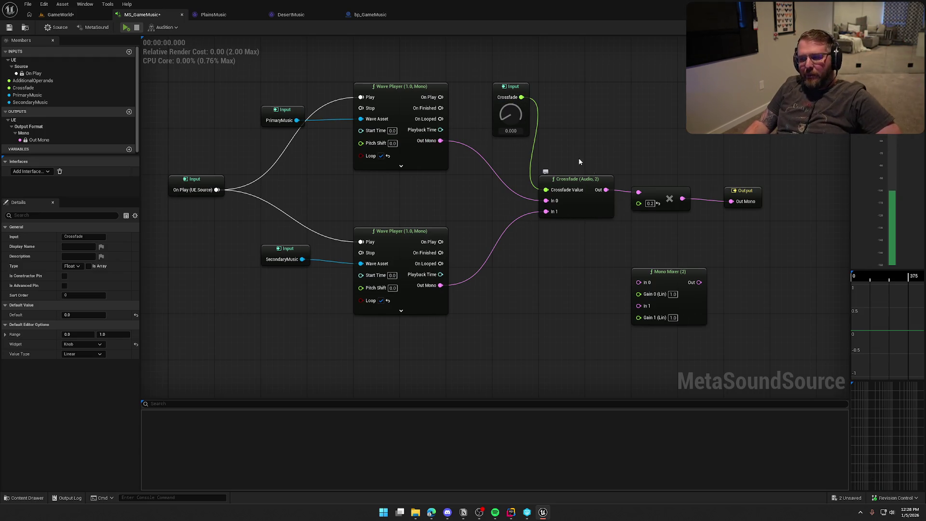
- Clear the selection and drag off the multiply's 0.2 gain pin to expose it
{"action": "left_click", "coordinate": [579, 179]}
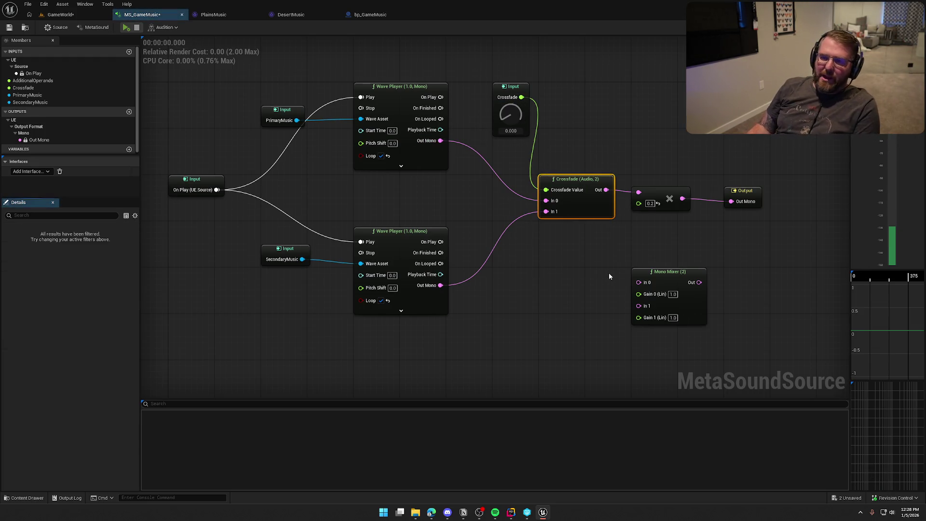
{"action": "left_click", "coordinate": [610, 275]}
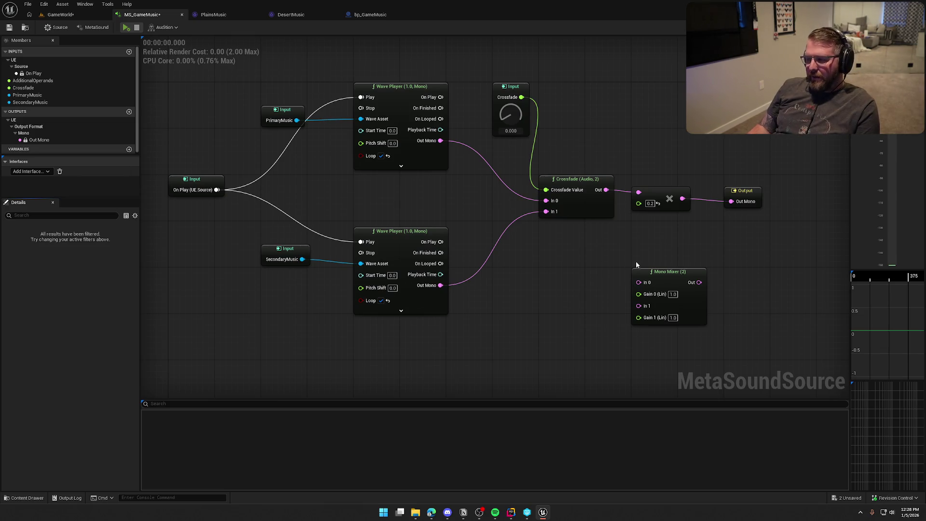
{"action": "mouse_move", "coordinate": [636, 203]}
{"action": "left_mouse_down"}
{"action": "mouse_move", "coordinate": [580, 257]}
{"action": "mouse_move", "coordinate": [575, 233]}
{"action": "left_mouse_up"}
- Promote the multiply's gain to an AdditionalOperands 1 knob input and save
{"action": "left_click", "coordinate": [615, 288]}
{"action": "left_click", "coordinate": [607, 134]}
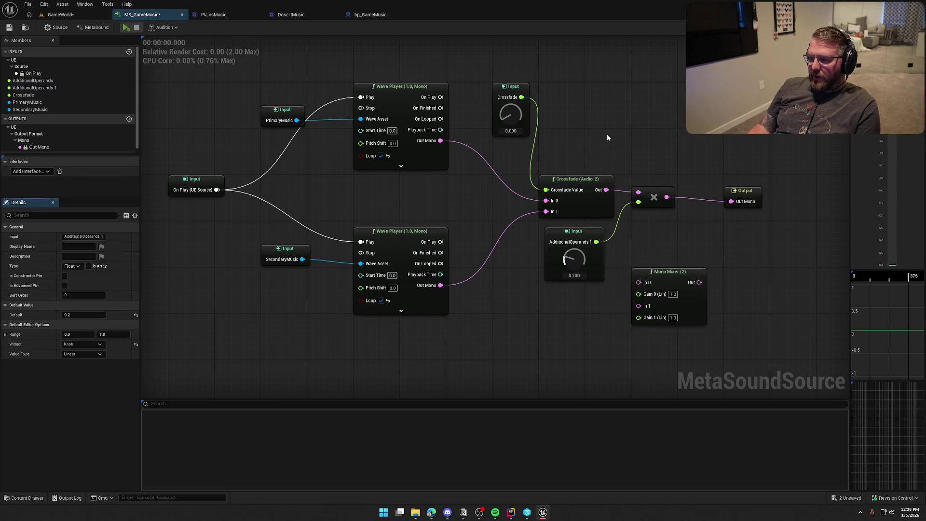
{"action": "left_click", "coordinate": [57, 27]}
{"action": "key", "text": "ctrl+s"}
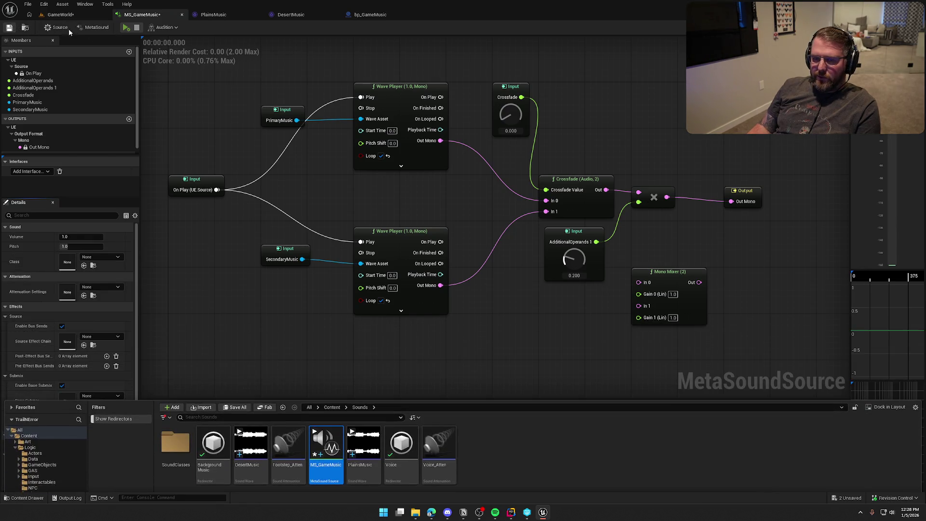
- Play MS_GameMusic while turning the AdditionalOperands 1 knob to vary the gain, then stop
{"action": "left_click", "coordinate": [126, 28]}
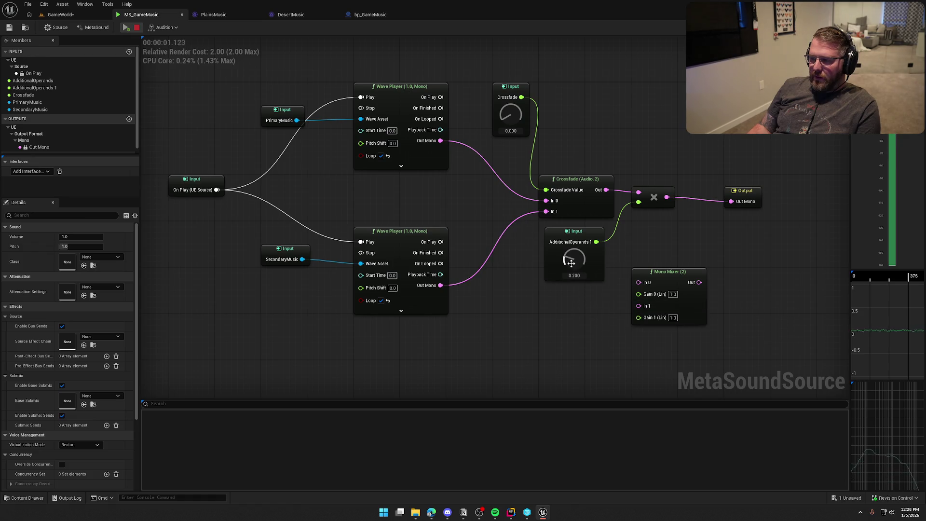
{"action": "mouse_move", "coordinate": [574, 264]}
{"action": "left_mouse_down"}
{"action": "mouse_move", "coordinate": [572, 187]}
{"action": "mouse_move", "coordinate": [569, 267]}
{"action": "mouse_move", "coordinate": [568, 255]}
{"action": "left_mouse_up"}
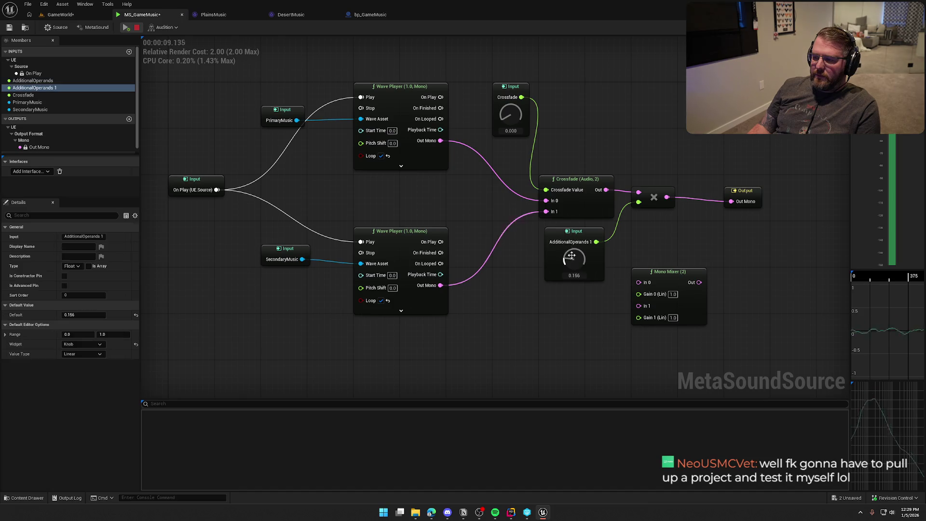
{"action": "left_click", "coordinate": [136, 28]}
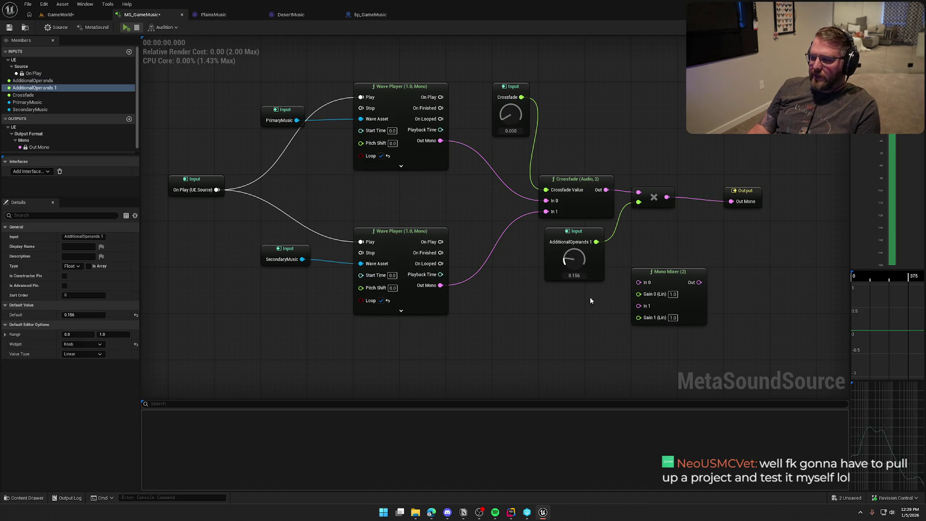
- Delete the AdditionalOperands 1 input node so the gain returns to 0.2
{"action": "left_click", "coordinate": [587, 261]}
{"action": "key", "text": "Delete"}
{"action": "left_click_drag", "start_coordinate": [539, 285], "coordinate": [558, 306]}
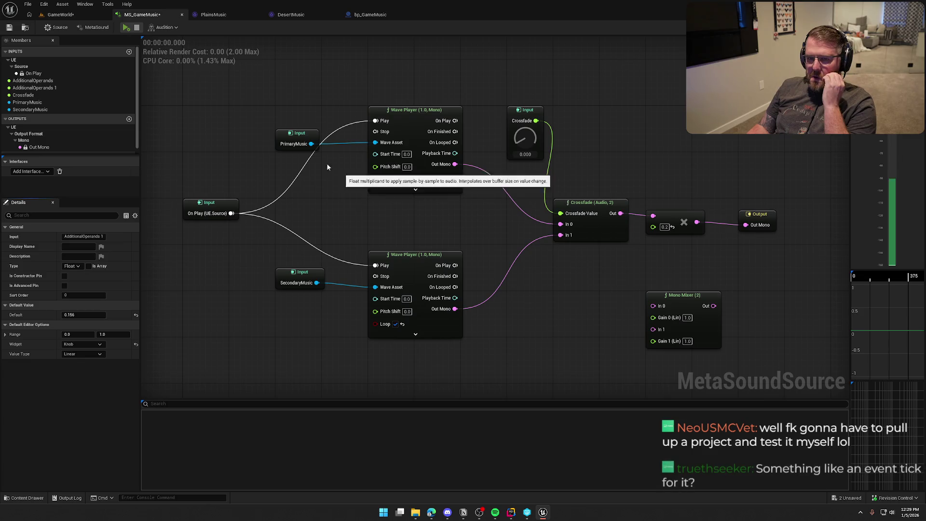
- Delete AdditionalOperands and AdditionalOperands 1 from the Members panel and save MS_GameMusic
{"action": "left_click", "coordinate": [65, 81]}
{"action": "key", "text": "Delete"}
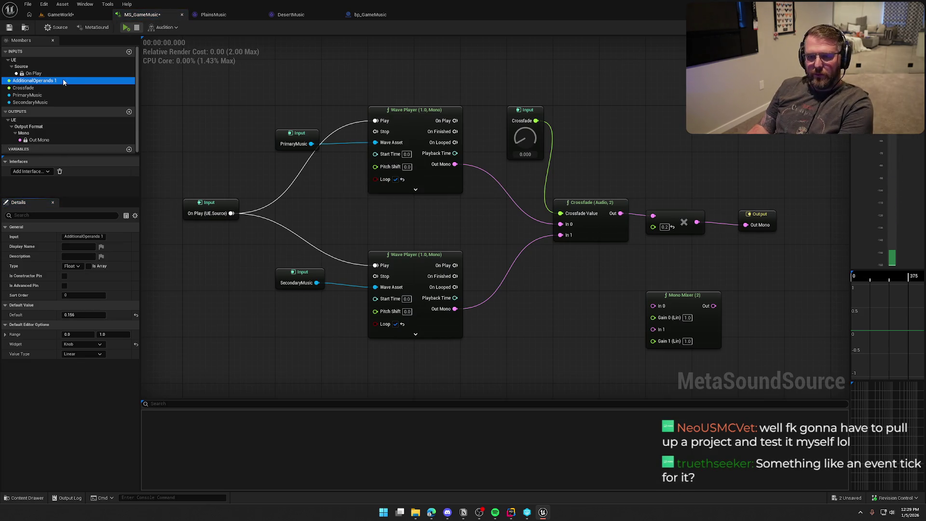
{"action": "key", "text": "Delete"}
{"action": "left_click", "coordinate": [8, 28]}
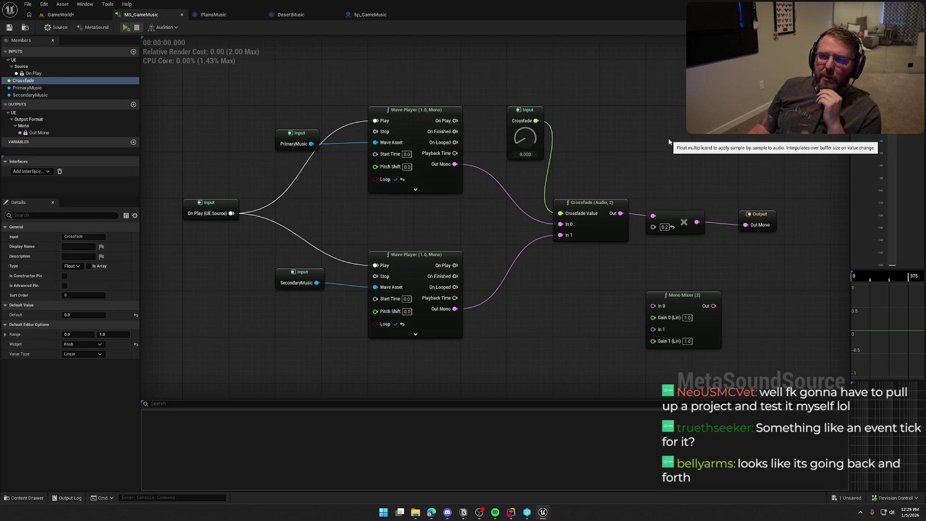
- Review the Crossfade input and Crossfade node wiring in the graph
{"action": "mouse_move", "coordinate": [669, 141]}
{"action": "left_mouse_down"}
{"action": "mouse_move", "coordinate": [651, 141]}
{"action": "mouse_move", "coordinate": [680, 138]}
{"action": "left_mouse_up"}
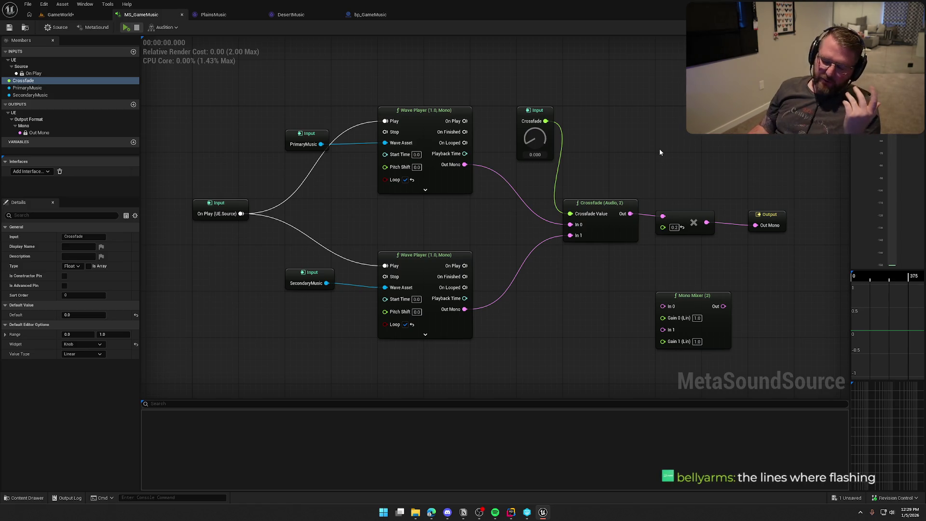
{"action": "left_click_drag", "start_coordinate": [690, 145], "coordinate": [674, 140]}
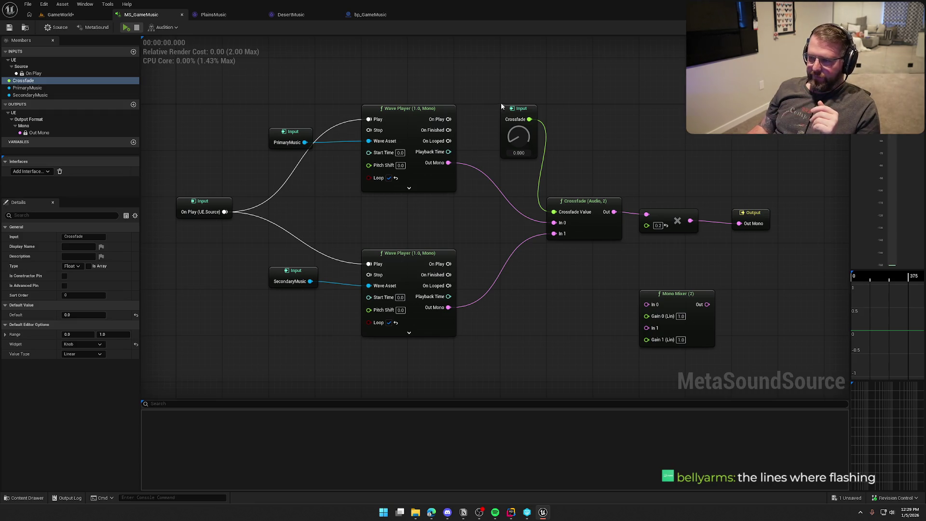
{"action": "mouse_move", "coordinate": [485, 91]}
{"action": "left_mouse_down"}
{"action": "mouse_move", "coordinate": [635, 276]}
{"action": "mouse_move", "coordinate": [616, 257]}
{"action": "left_mouse_up"}
{"action": "left_click", "coordinate": [618, 269]}
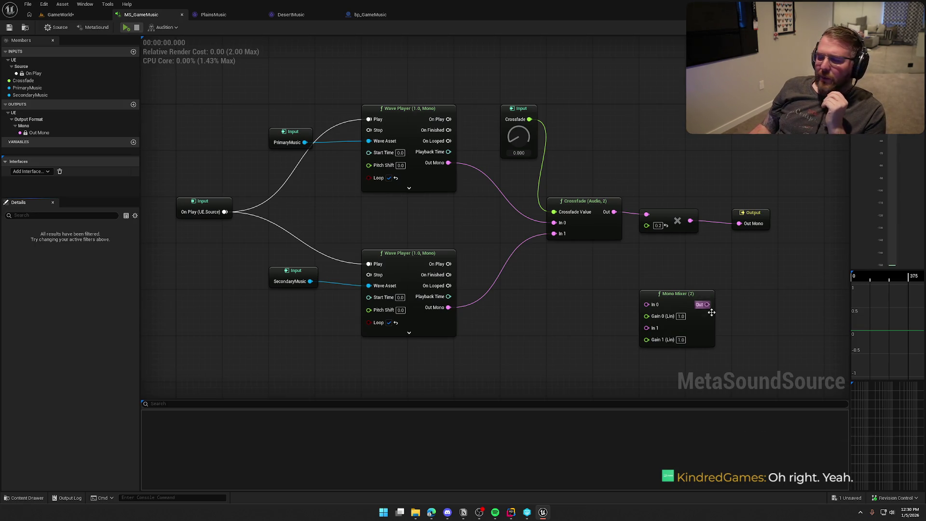
- Move the Mono Mixer just below the Crossfade node and recentre the graph
{"action": "mouse_move", "coordinate": [680, 296]}
{"action": "left_mouse_down"}
{"action": "mouse_move", "coordinate": [615, 274]}
{"action": "mouse_move", "coordinate": [587, 250]}
{"action": "left_mouse_up"}
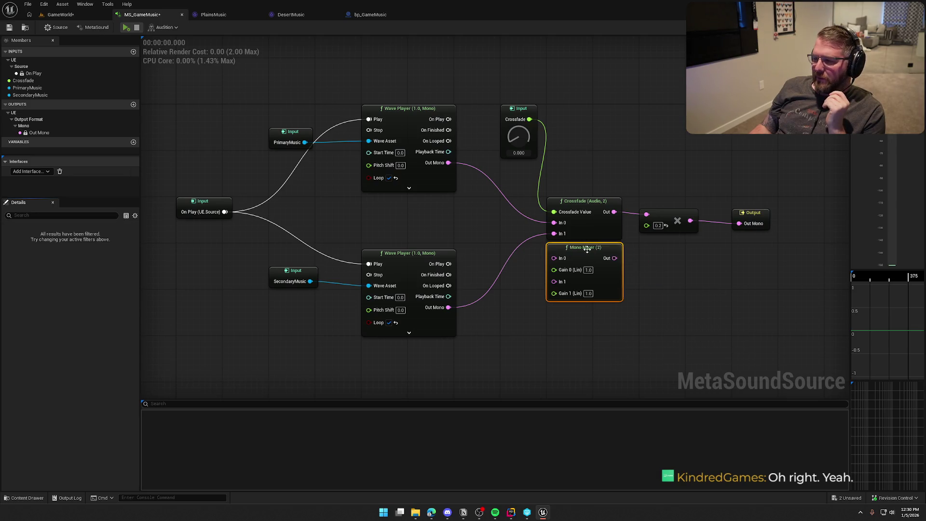
{"action": "left_click", "coordinate": [691, 288]}
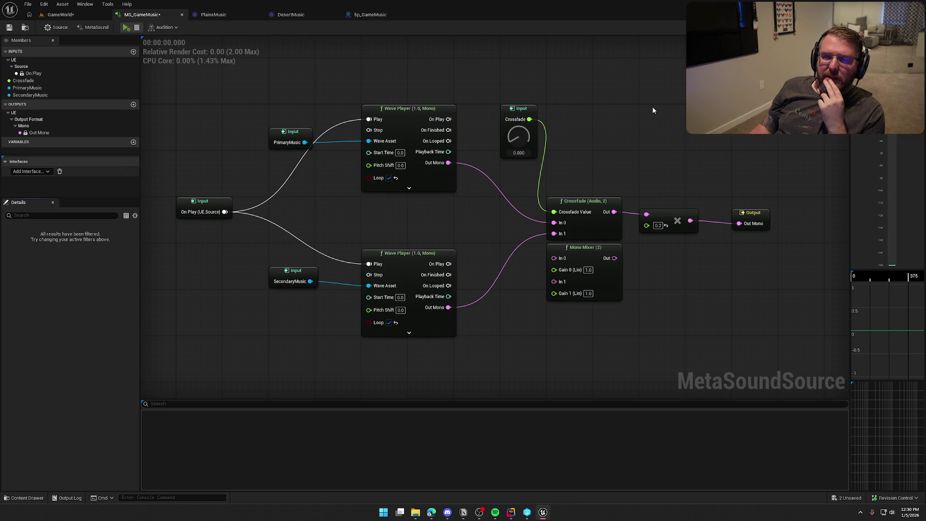
{"action": "mouse_move", "coordinate": [652, 110]}
{"action": "left_mouse_down"}
{"action": "mouse_move", "coordinate": [654, 120]}
{"action": "mouse_move", "coordinate": [653, 108]}
{"action": "left_mouse_up"}
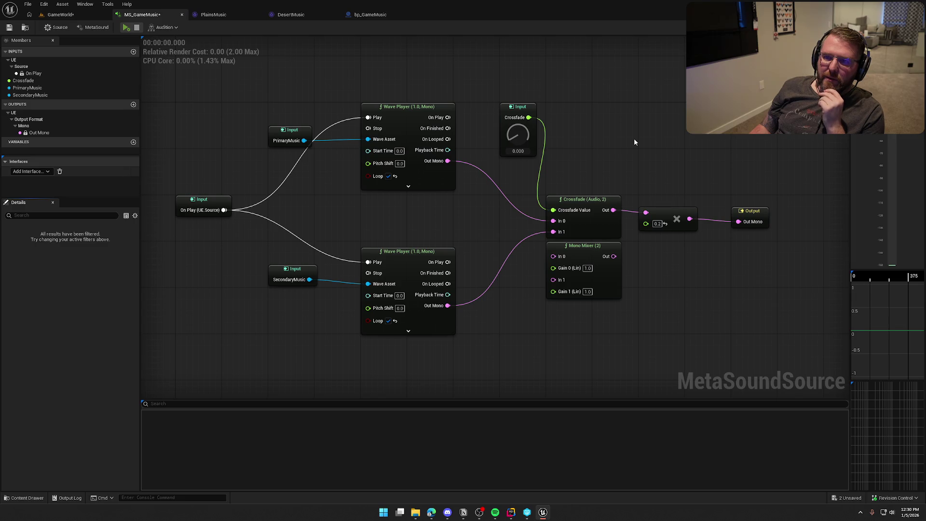
{"action": "left_click_drag", "start_coordinate": [641, 144], "coordinate": [633, 115]}
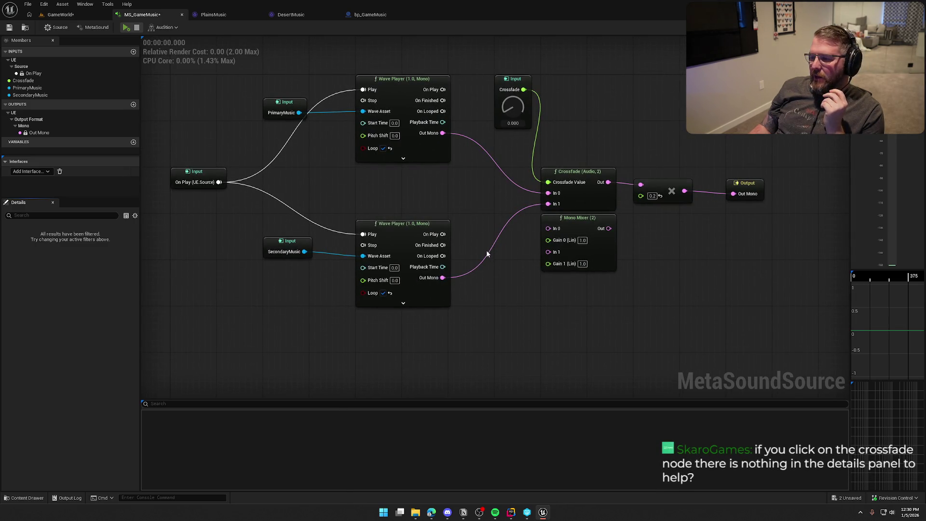
- Wire the top wave player's Out Mono into Mono Mixer In 0
{"action": "left_click_drag", "start_coordinate": [482, 341], "coordinate": [253, 75]}
{"action": "left_click", "coordinate": [473, 302]}
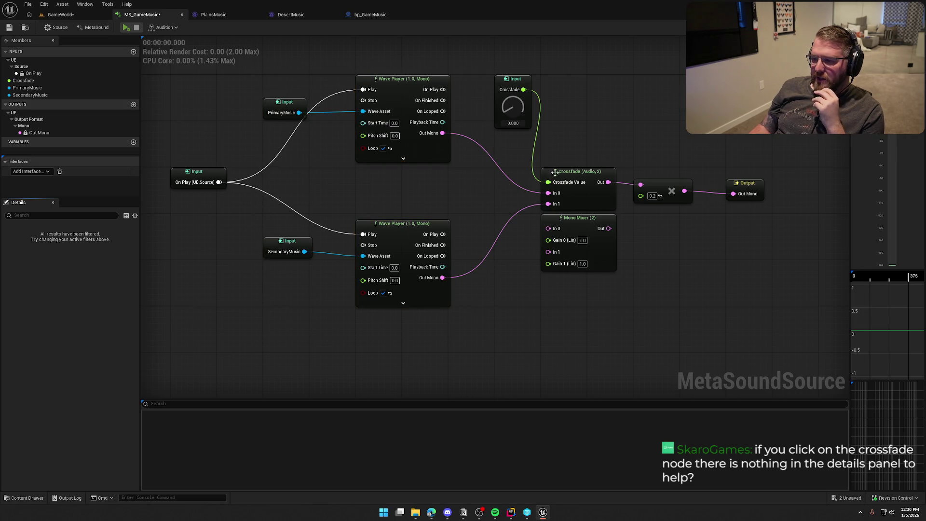
{"action": "left_click_drag", "start_coordinate": [534, 155], "coordinate": [623, 210]}
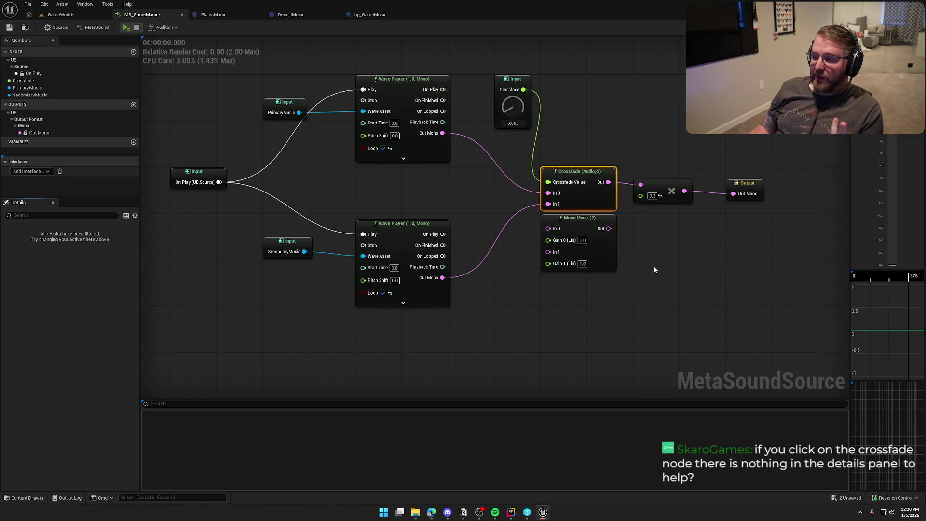
{"action": "left_click_drag", "start_coordinate": [654, 321], "coordinate": [531, 217]}
{"action": "left_click", "coordinate": [591, 174]}
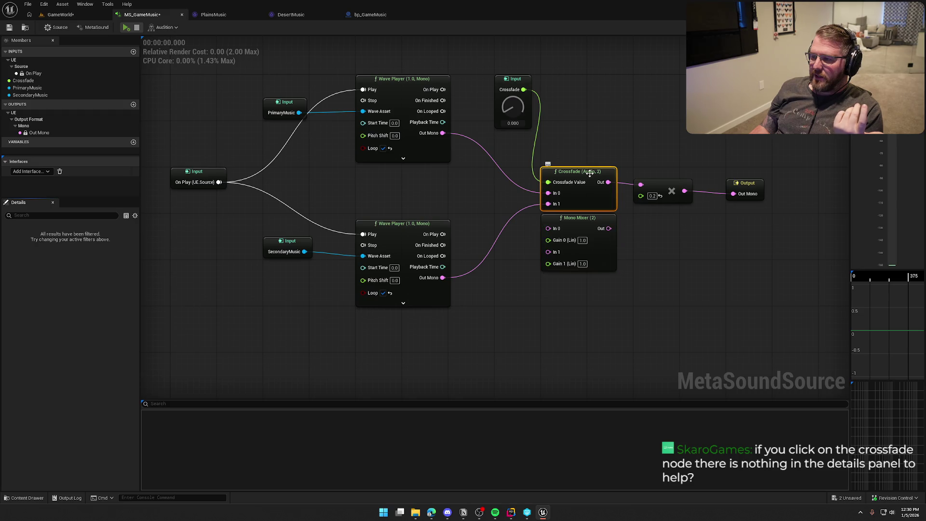
{"action": "left_click", "coordinate": [680, 297]}
{"action": "left_click_drag", "start_coordinate": [647, 314], "coordinate": [522, 218]}
{"action": "left_click", "coordinate": [509, 306]}
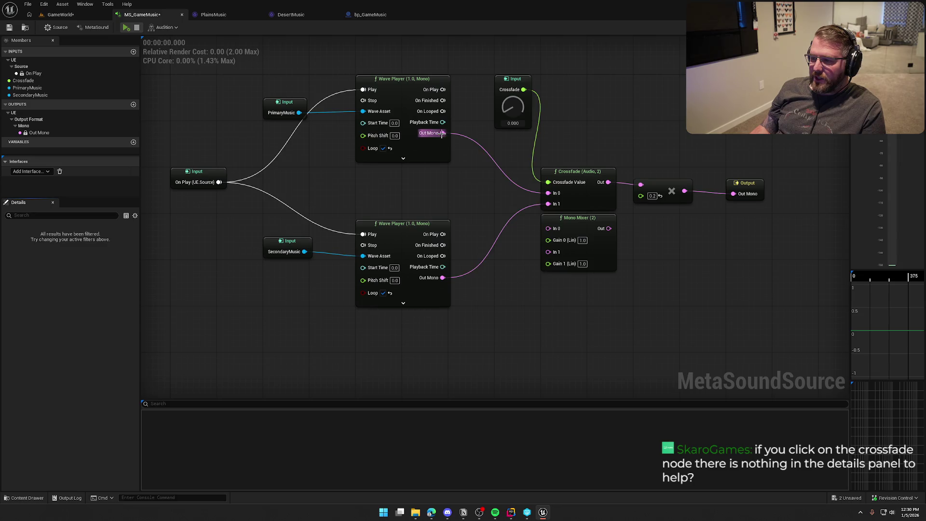
{"action": "mouse_move", "coordinate": [443, 132]}
{"action": "left_mouse_down"}
{"action": "mouse_move", "coordinate": [548, 228]}
{"action": "mouse_move", "coordinate": [443, 278]}
{"action": "left_mouse_up"}
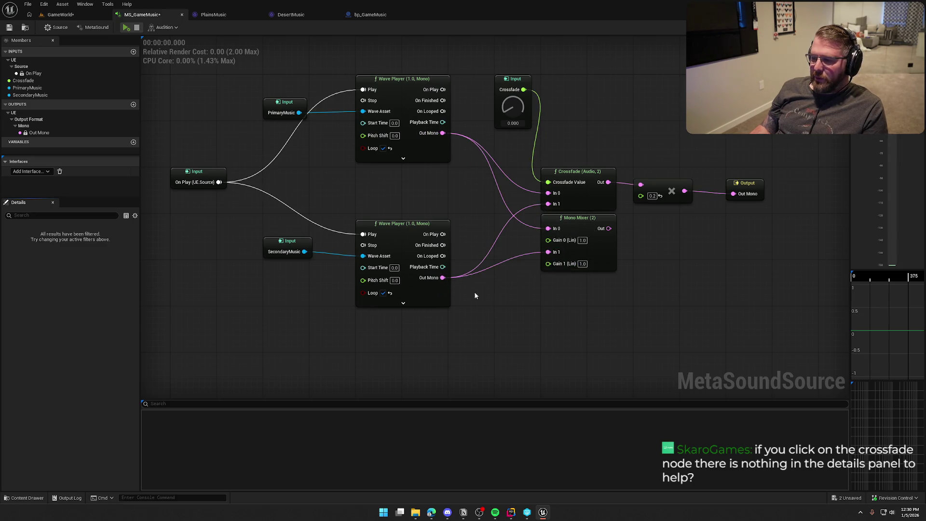